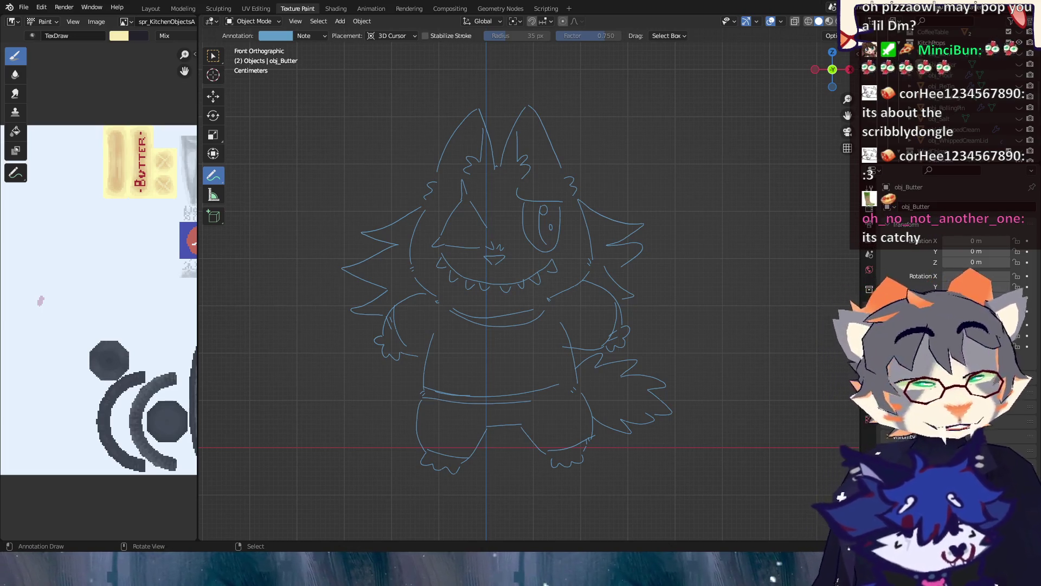
# Step: Switch from Blender to the 'Working on Game Dev!' postcard in Clip Studio Paint
pyautogui.hotkey('alt', 'Tab')
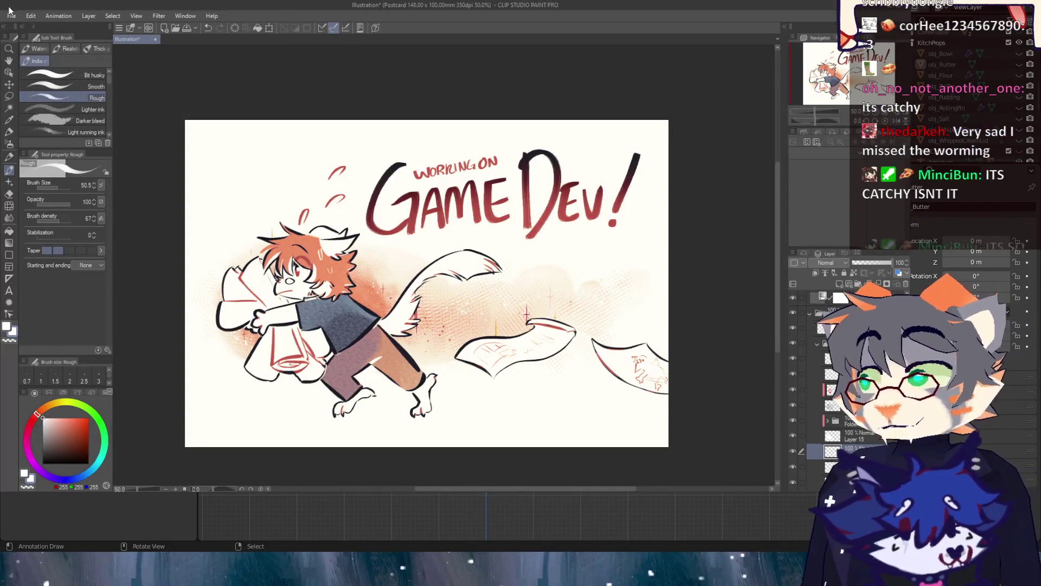
# Step: Dock the character reference sheet beside the postcard, framed on its front-view figure, and collapse the layer folder
pyautogui.hotkey('ctrl', 'shift', 'v')
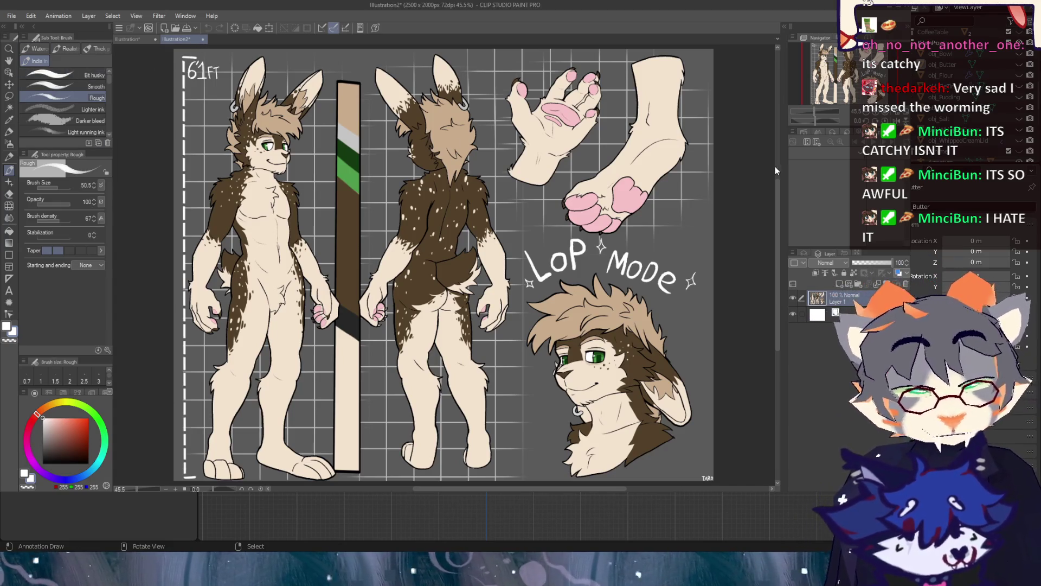
pyautogui.moveTo(179, 40); pyautogui.dragTo(775, 166)
pyautogui.moveTo(584, 117); pyautogui.dragTo(693, 117)
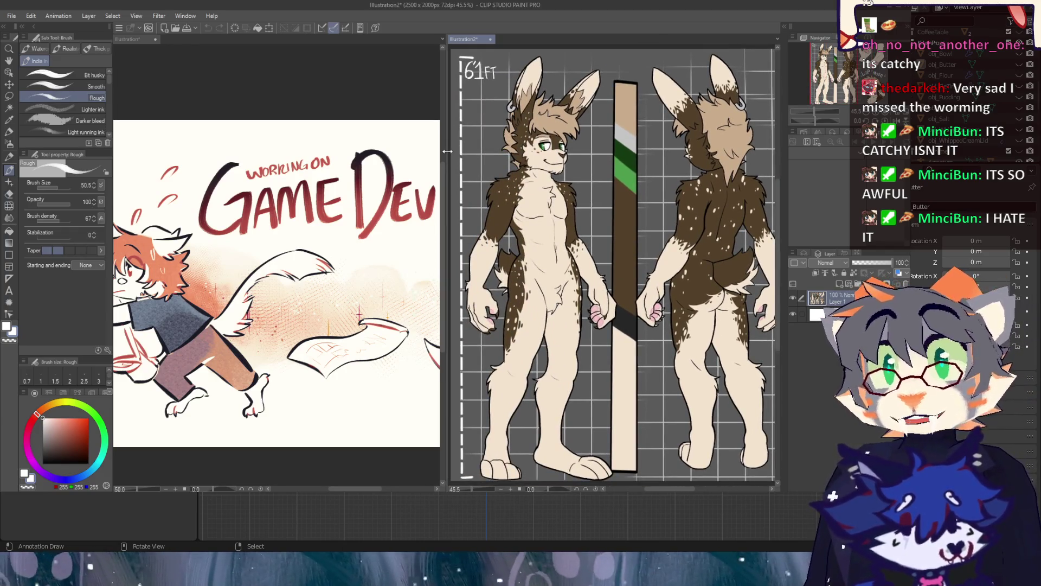
pyautogui.moveTo(447, 151); pyautogui.dragTo(591, 151)
pyautogui.moveTo(837, 65); pyautogui.dragTo(829, 66)
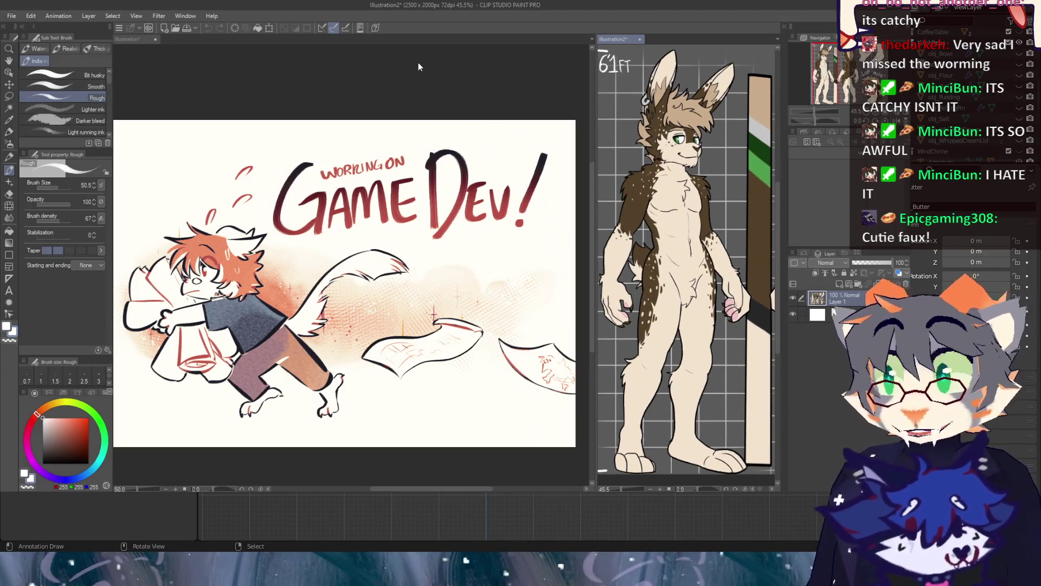
pyautogui.click(418, 67)
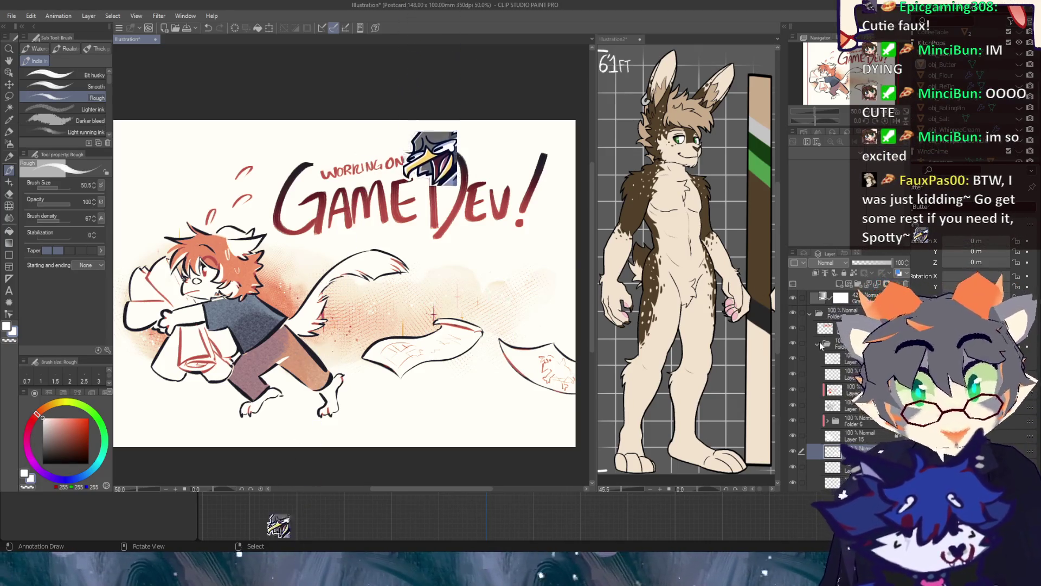
pyautogui.click(809, 314)
# Step: Hide the Game Dev artwork folders, add a new raster layer in Folder 8, and switch to black
pyautogui.click(809, 314)
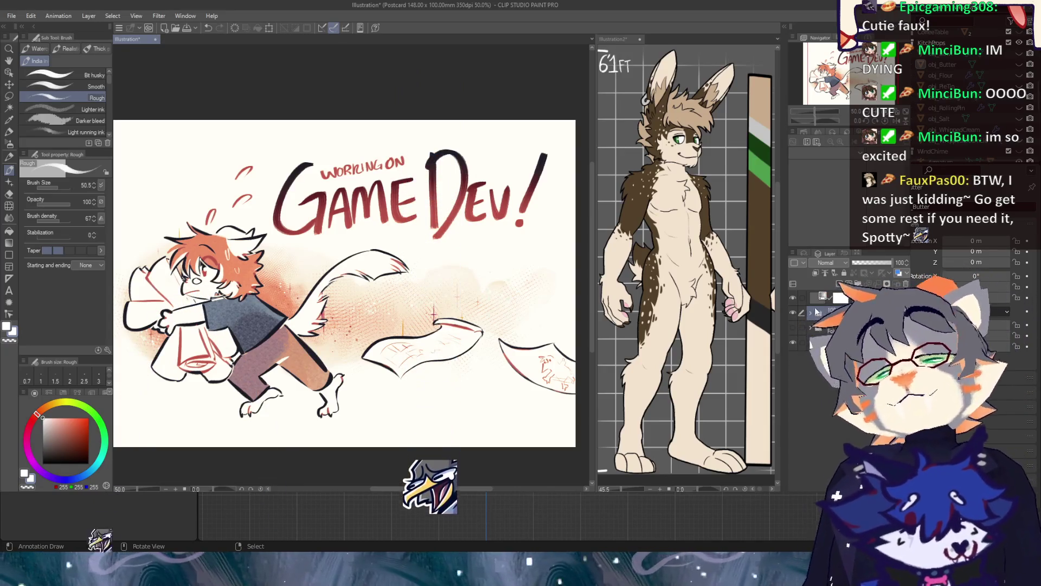
pyautogui.moveTo(793, 328); pyautogui.dragTo(793, 342)
pyautogui.click(848, 286)
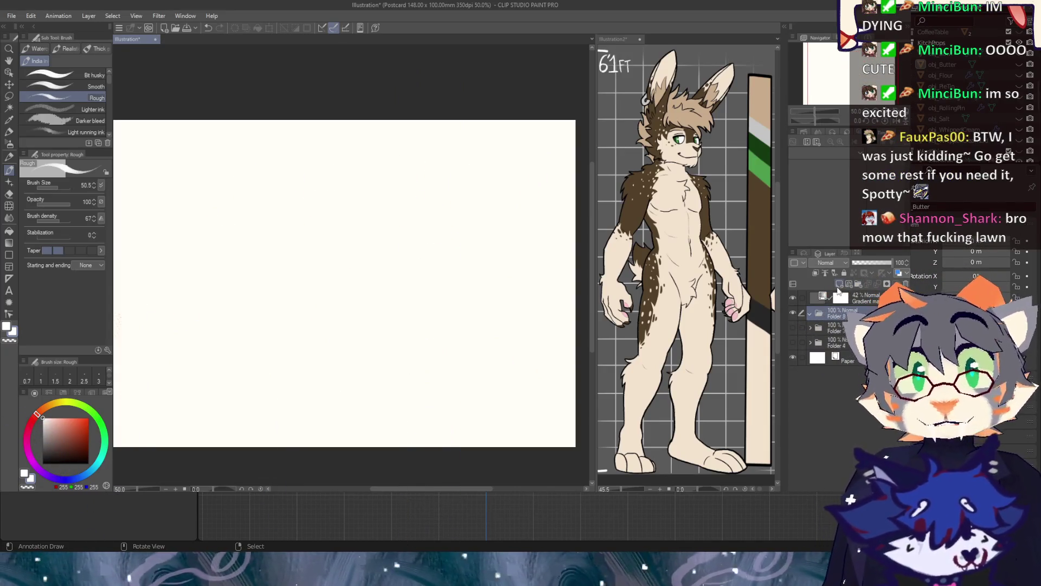
pyautogui.press('x')
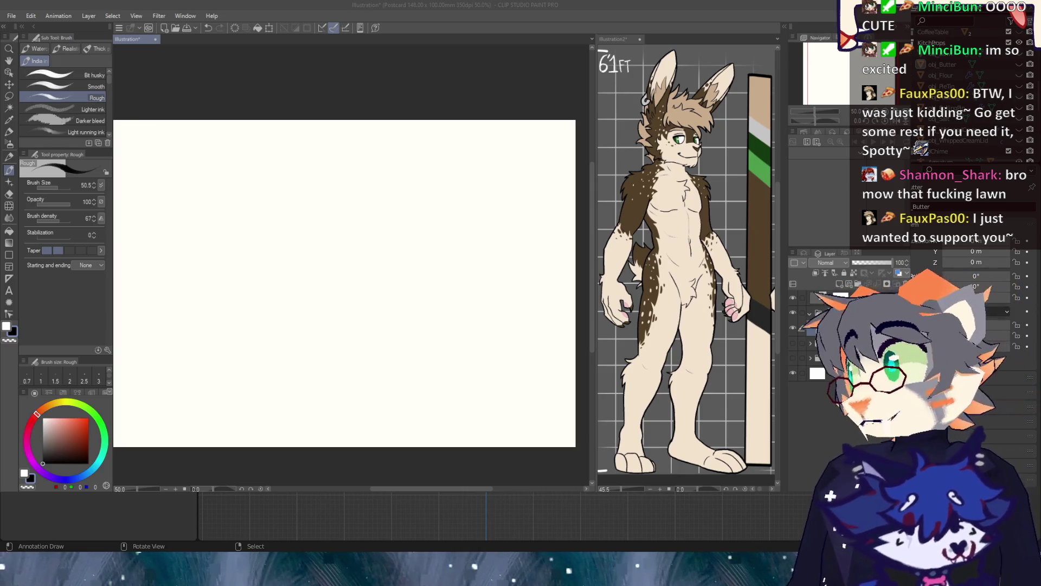
pyautogui.hotkey('ctrl', 'alt', 'shift', 'n')
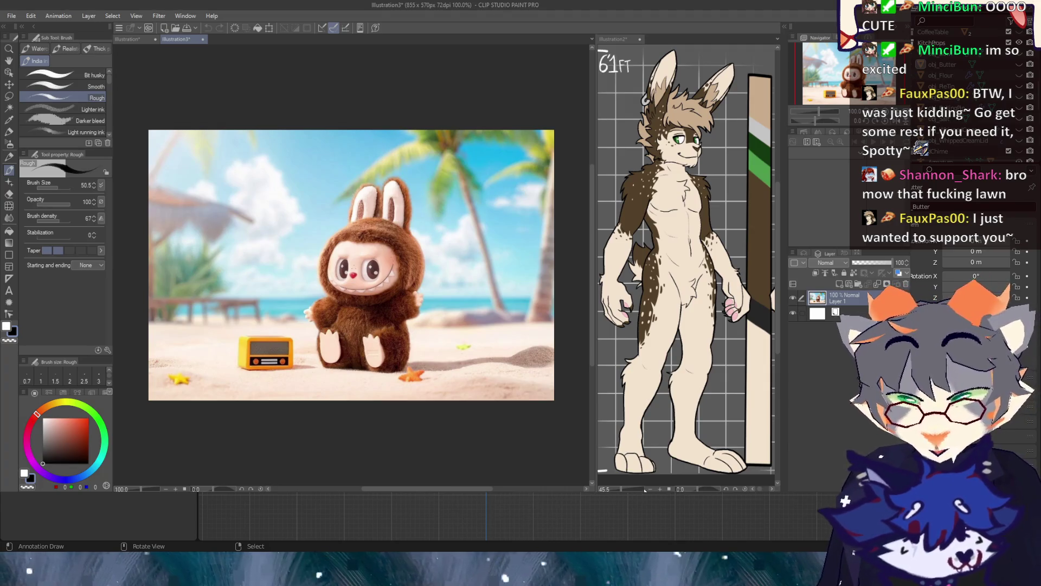
# Step: Dock the plush bunny photo under a taller reference pane, framed to show its full ears
pyautogui.moveTo(646, 488); pyautogui.dragTo(646, 477)
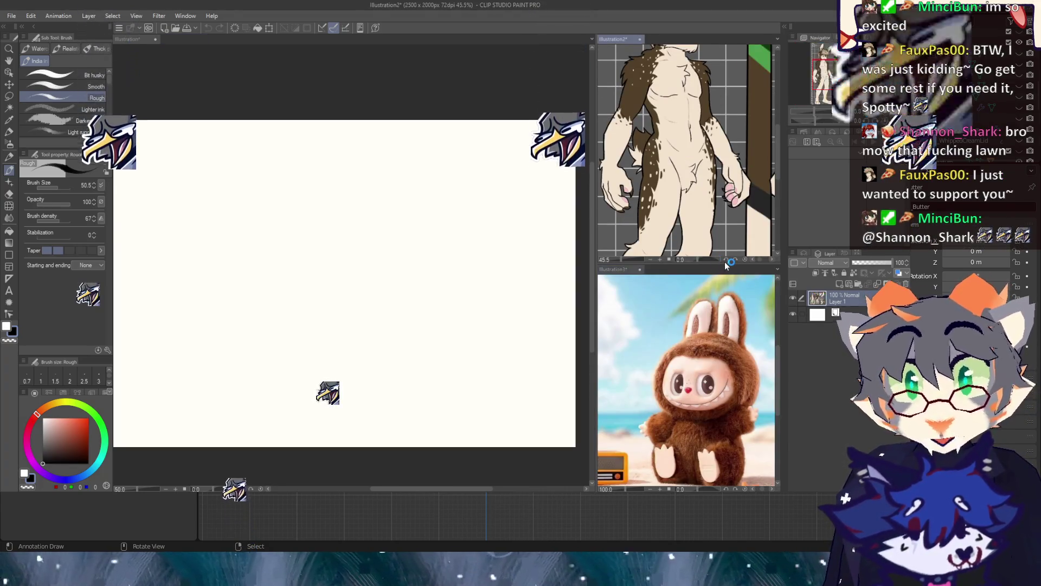
pyautogui.moveTo(725, 262); pyautogui.dragTo(735, 314)
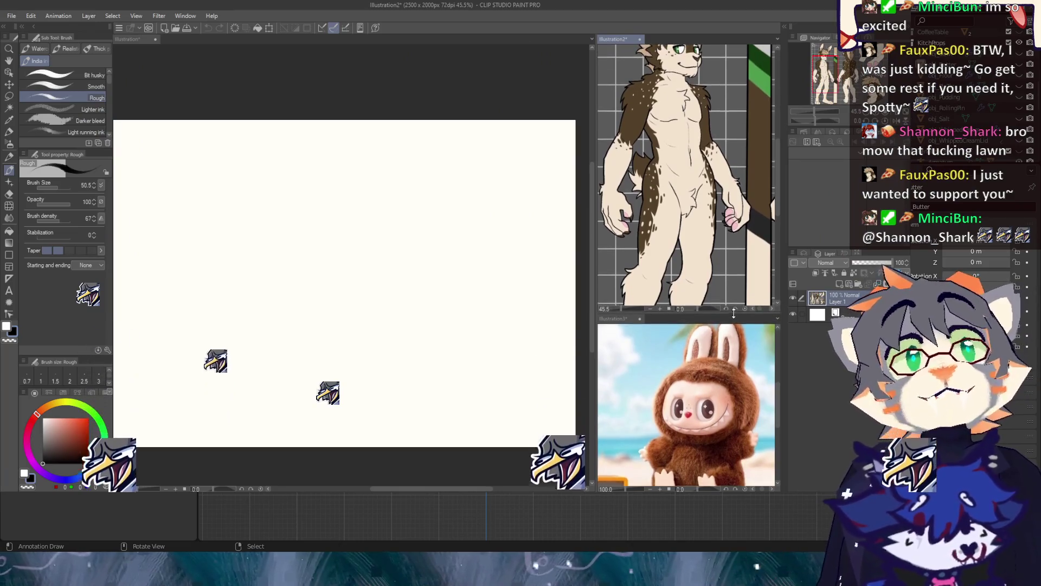
pyautogui.press('h')
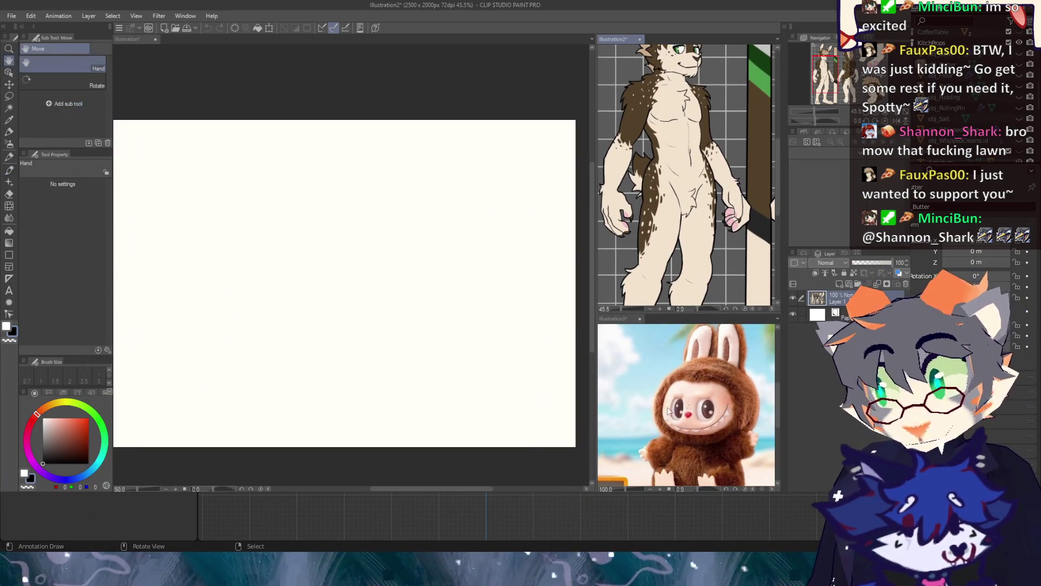
pyautogui.click(673, 407)
pyautogui.moveTo(673, 408); pyautogui.dragTo(693, 404)
pyautogui.scroll(-1, 689, 386)
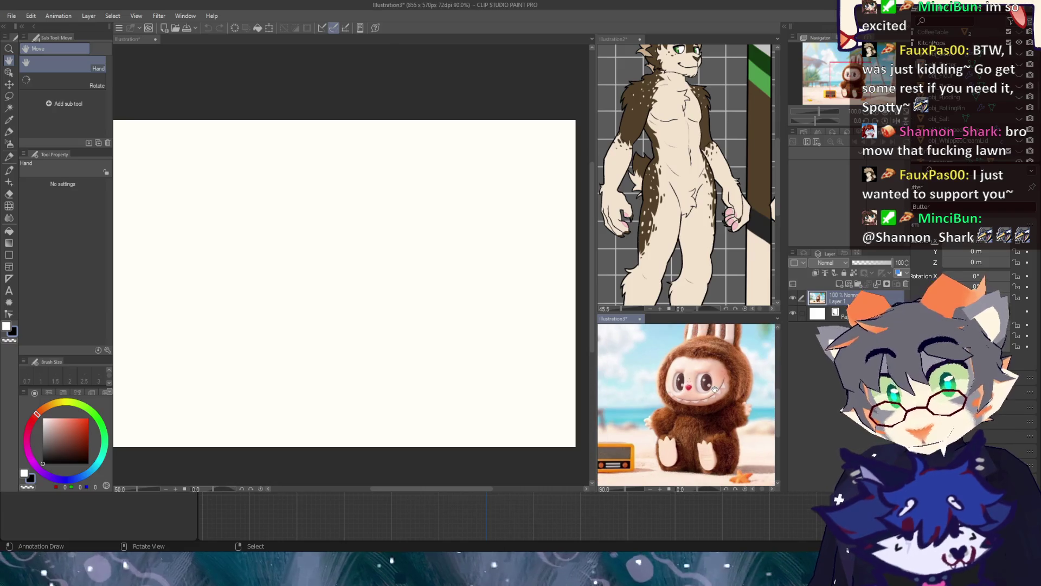
pyautogui.moveTo(690, 386); pyautogui.dragTo(680, 406)
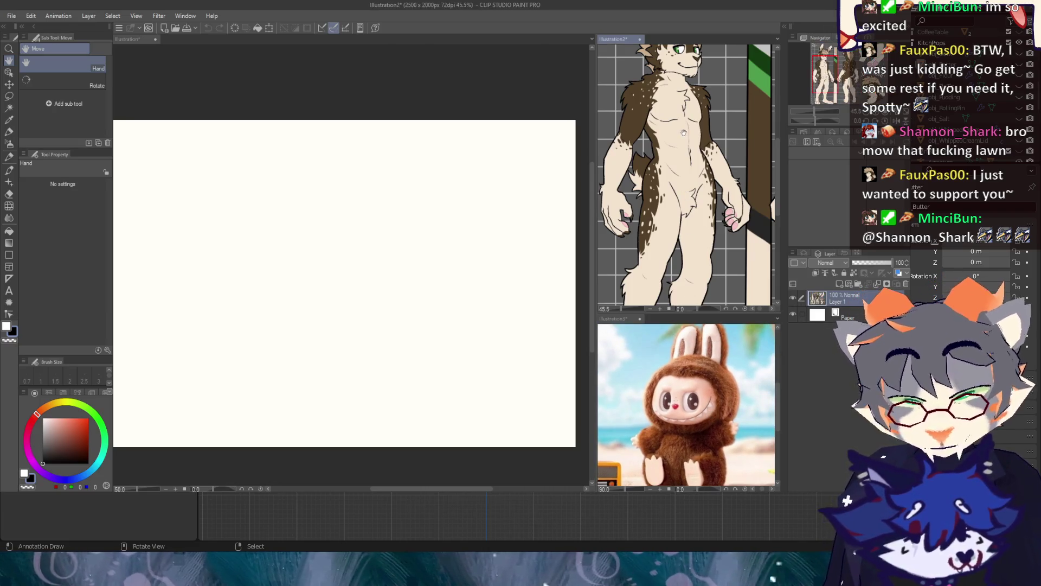
pyautogui.scroll(-3, 686, 228)
pyautogui.click(527, 100)
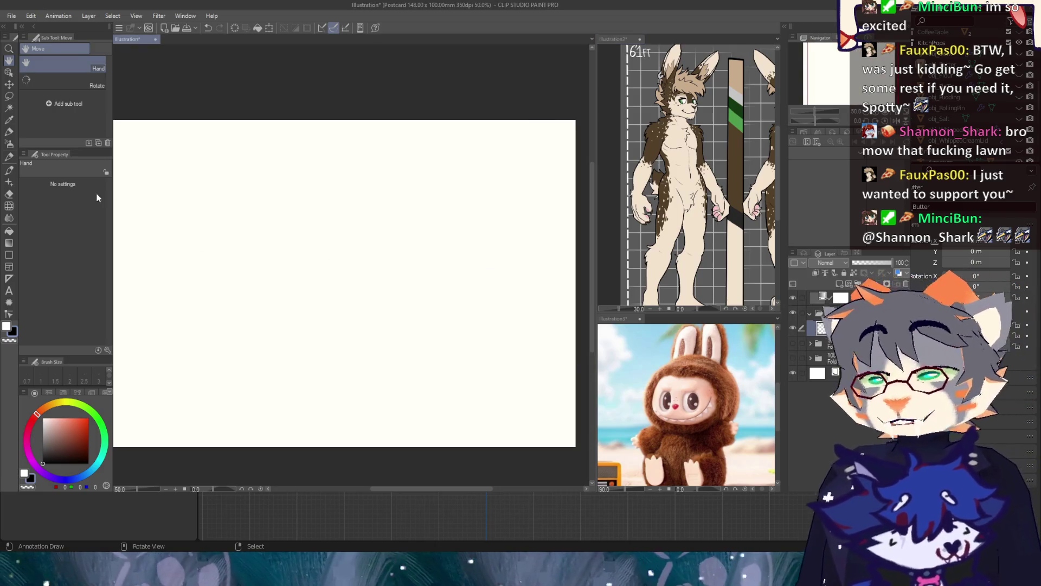
# Step: Select the Rough brush, size it to 58.2, then shrink it for finer face lines
pyautogui.press('b')
pyautogui.moveTo(321, 258); pyautogui.dragTo(431, 428)
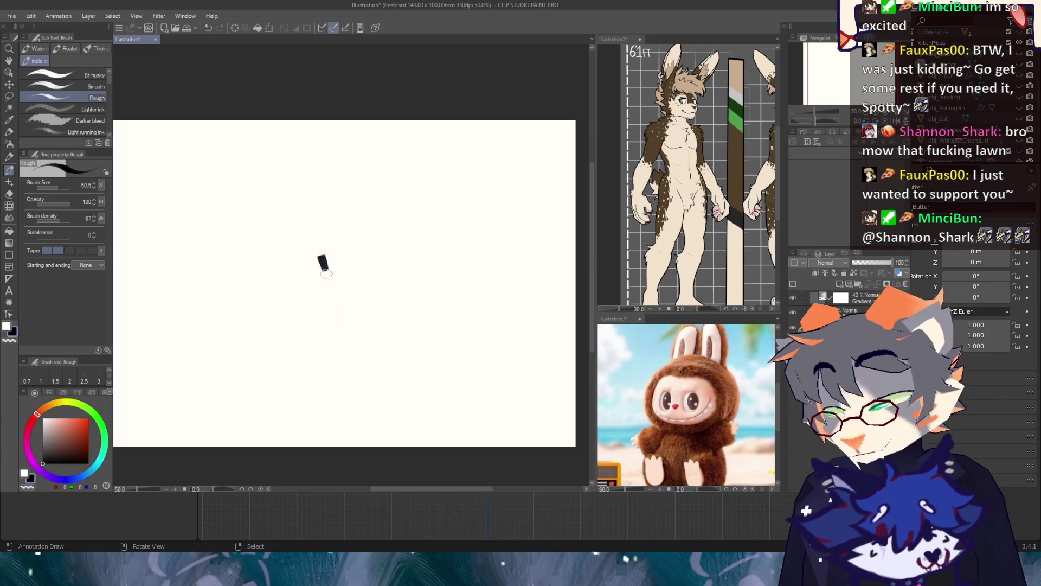
pyautogui.hotkey('ctrl', 'z')
pyautogui.click(60, 187)
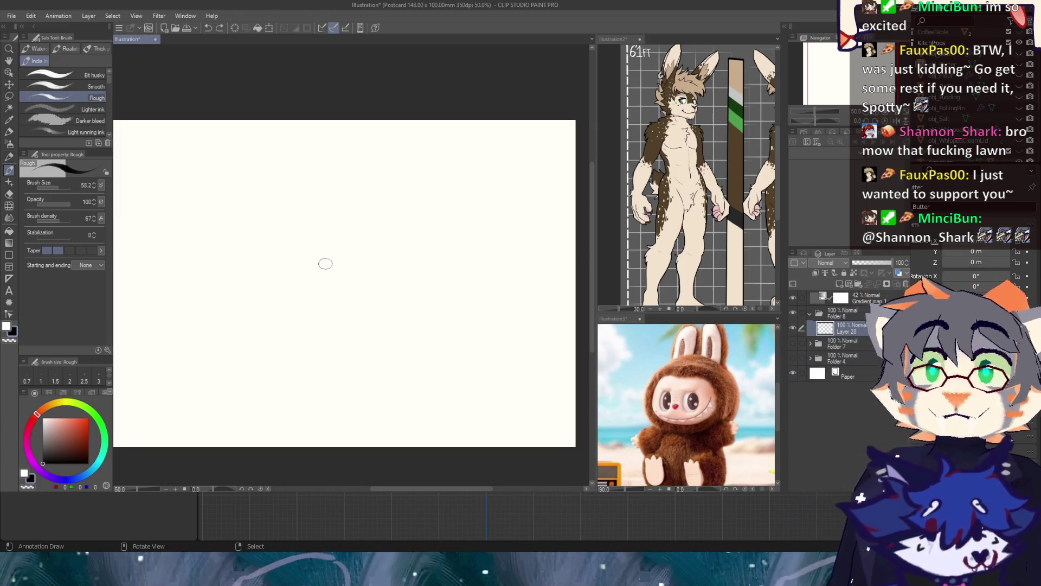
pyautogui.scroll(1, 455, 255)
pyautogui.scroll(1, 454, 255)
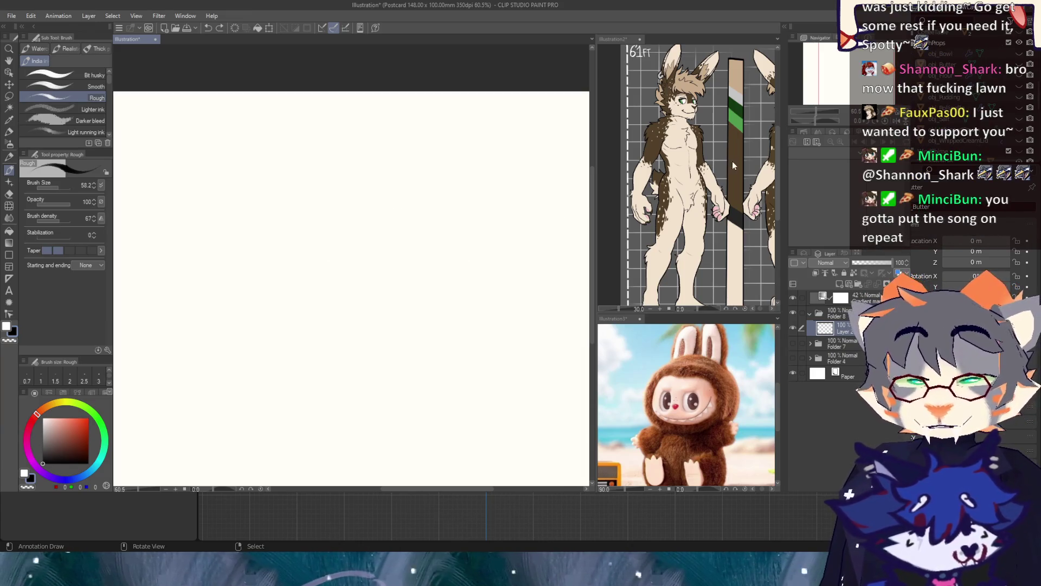
pyautogui.moveTo(830, 76); pyautogui.dragTo(827, 76)
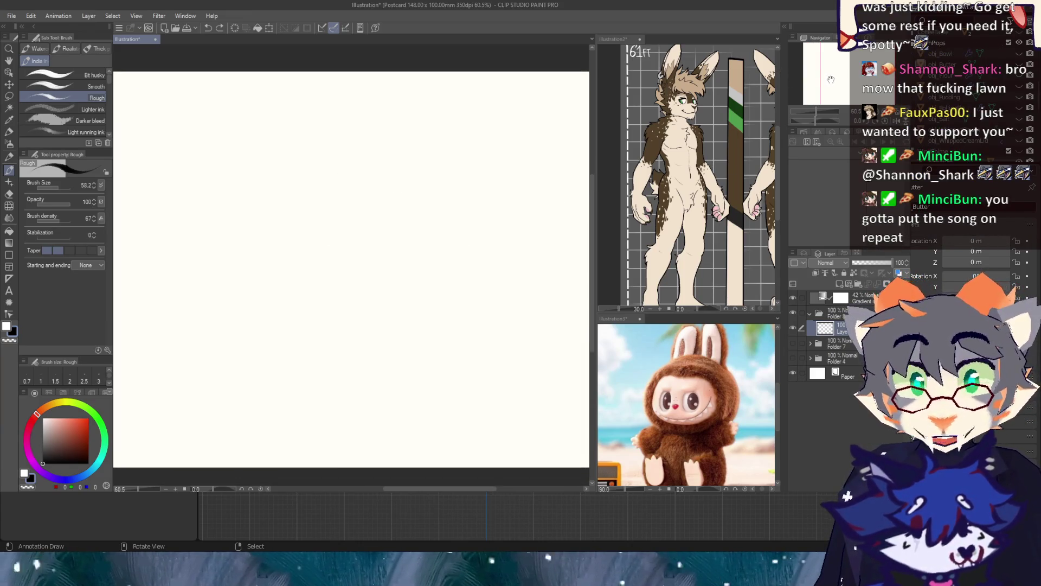
pyautogui.moveTo(73, 185); pyautogui.dragTo(55, 188)
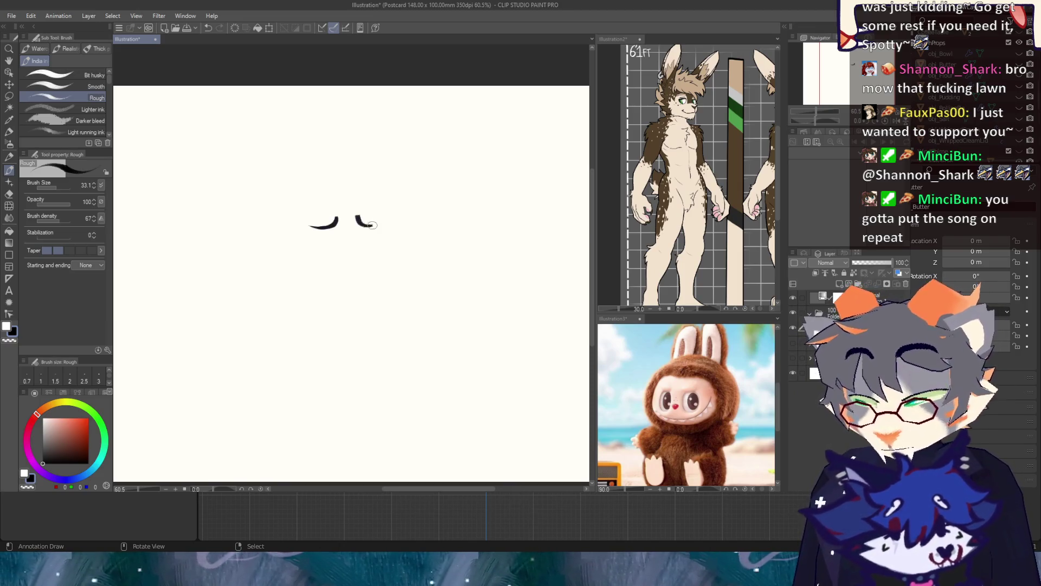
# Step: Draw the eyes, undoing misplaced strokes and redrawing the right eye's outline
pyautogui.moveTo(320, 225); pyautogui.dragTo(314, 228)
pyautogui.hotkey('ctrl', 'z')
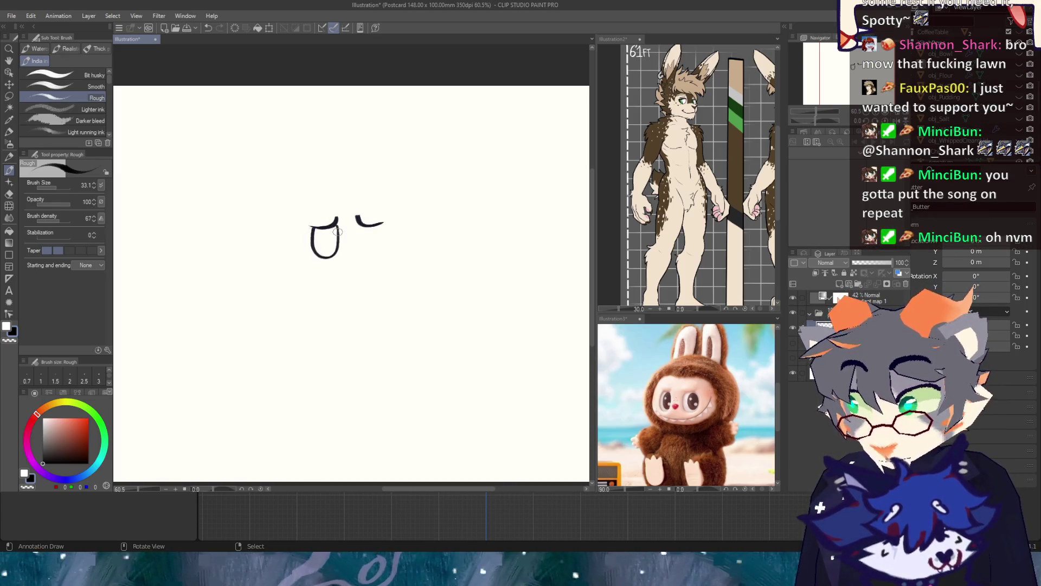
pyautogui.hotkey('ctrl', 'z')
pyautogui.moveTo(357, 222)
pyautogui.mouseDown()
pyautogui.moveTo(381, 225)
pyautogui.moveTo(379, 249)
pyautogui.mouseUp()
pyautogui.hotkey('ctrl', 'z')
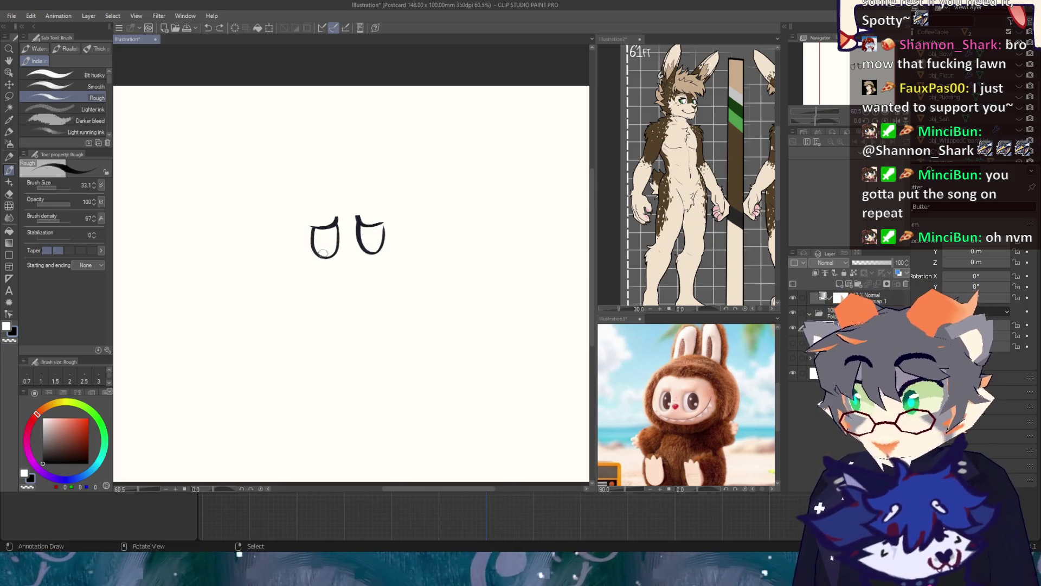
pyautogui.moveTo(372, 251); pyautogui.dragTo(380, 228)
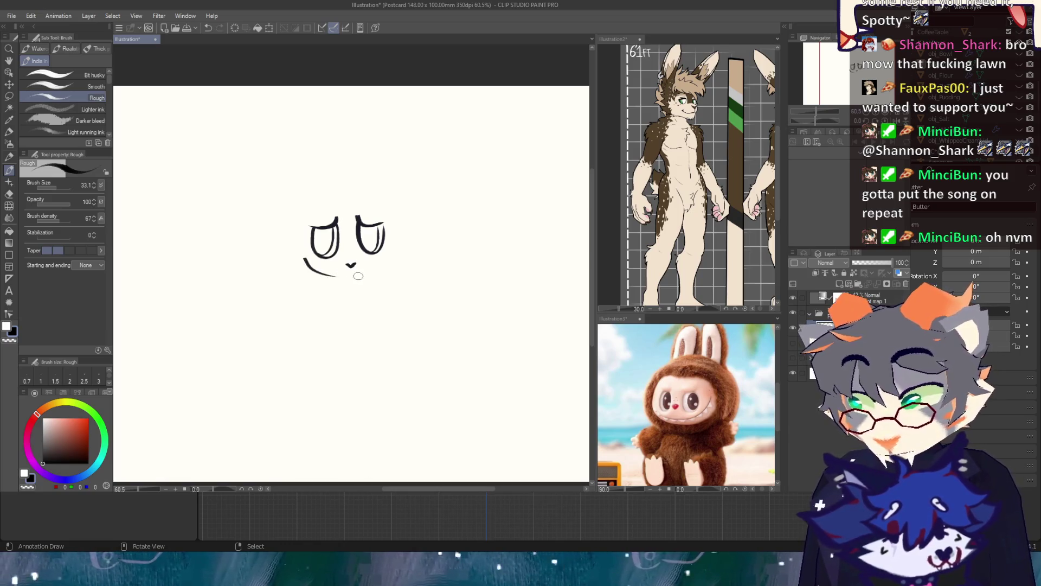
pyautogui.hotkey('ctrl', 'z')
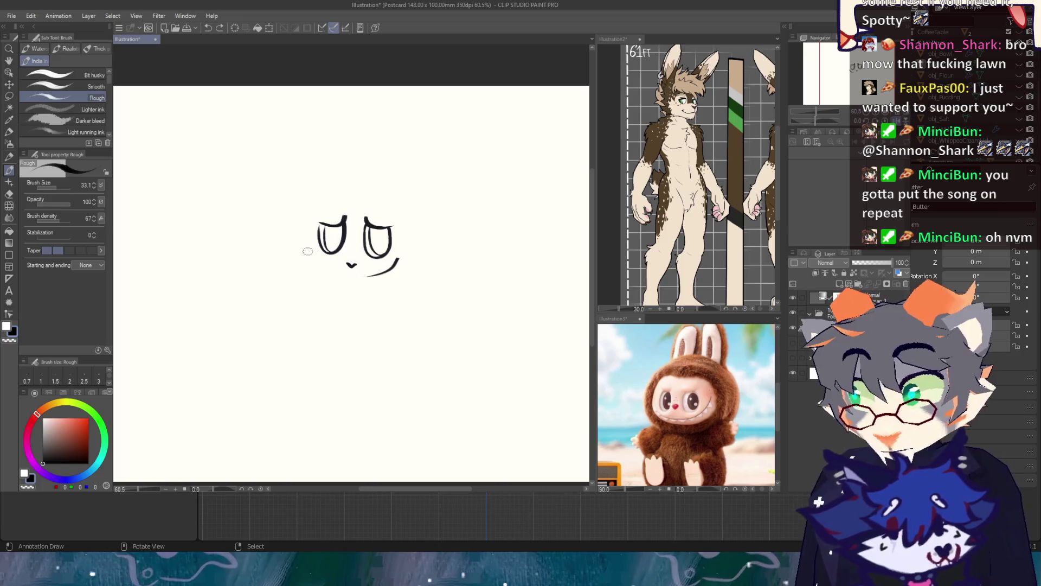
# Step: Sketch the smile's left cheek curve, undo it, and rotate the view around the mouth
pyautogui.moveTo(307, 251)
pyautogui.mouseDown()
pyautogui.moveTo(334, 272)
pyautogui.moveTo(369, 276)
pyautogui.mouseUp()
pyautogui.hotkey('ctrl', 'z')
pyautogui.hotkey('ctrl', 'z')
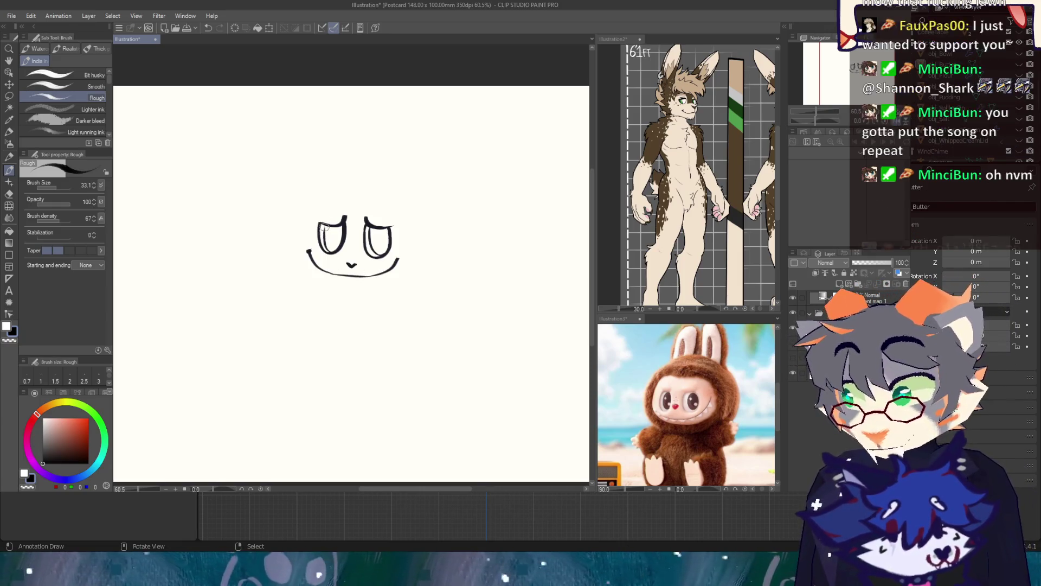
pyautogui.press('-')
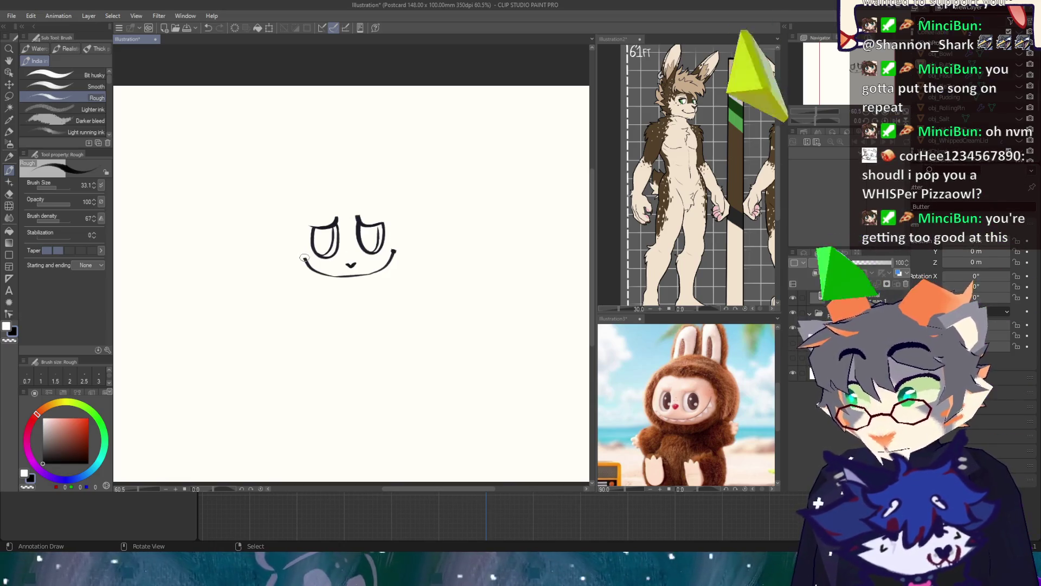
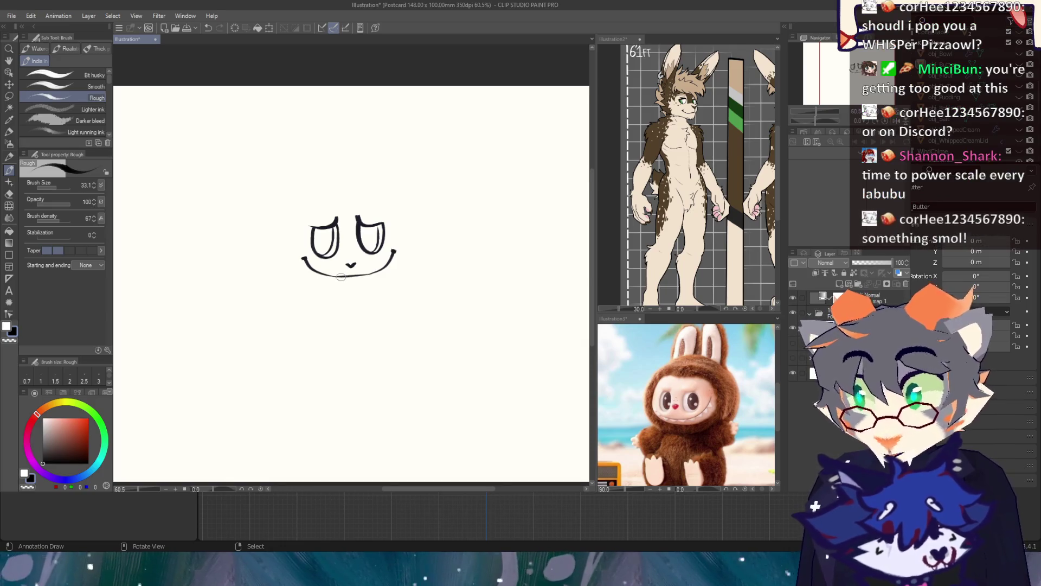
# Step: Draw a small tongue under the smile, then undo and redo it to compare
pyautogui.moveTo(344, 275); pyautogui.dragTo(359, 276)
pyautogui.hotkey('ctrl', 'z')
pyautogui.hotkey('ctrl', 'y')
pyautogui.hotkey('ctrl', 'z')
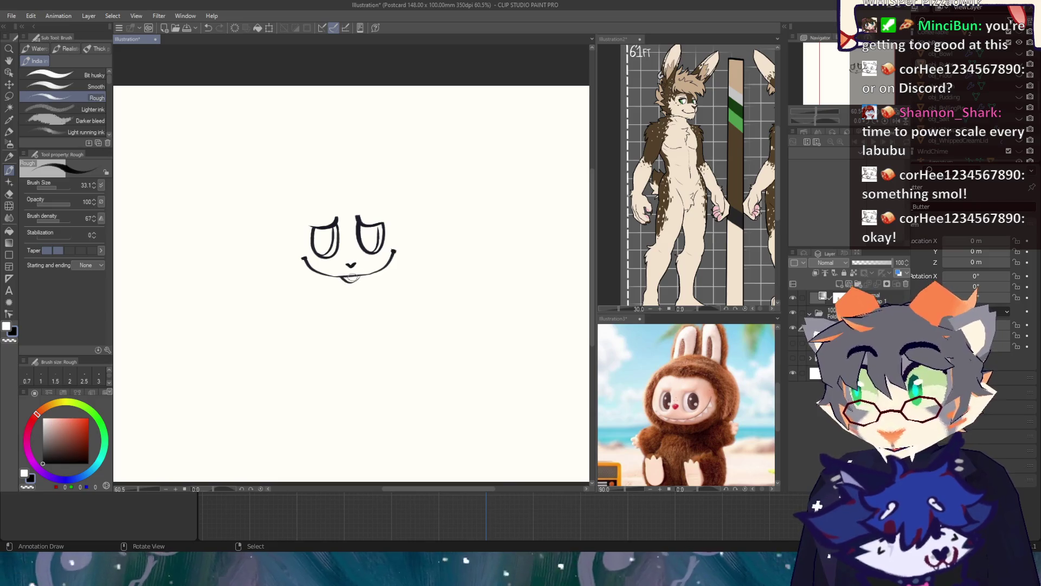
# Step: Check details on the reference character sheet, then return to the face sketch
pyautogui.click(722, 143)
pyautogui.moveTo(721, 143)
pyautogui.mouseDown()
pyautogui.moveTo(687, 282)
pyautogui.moveTo(838, 75)
pyautogui.mouseUp()
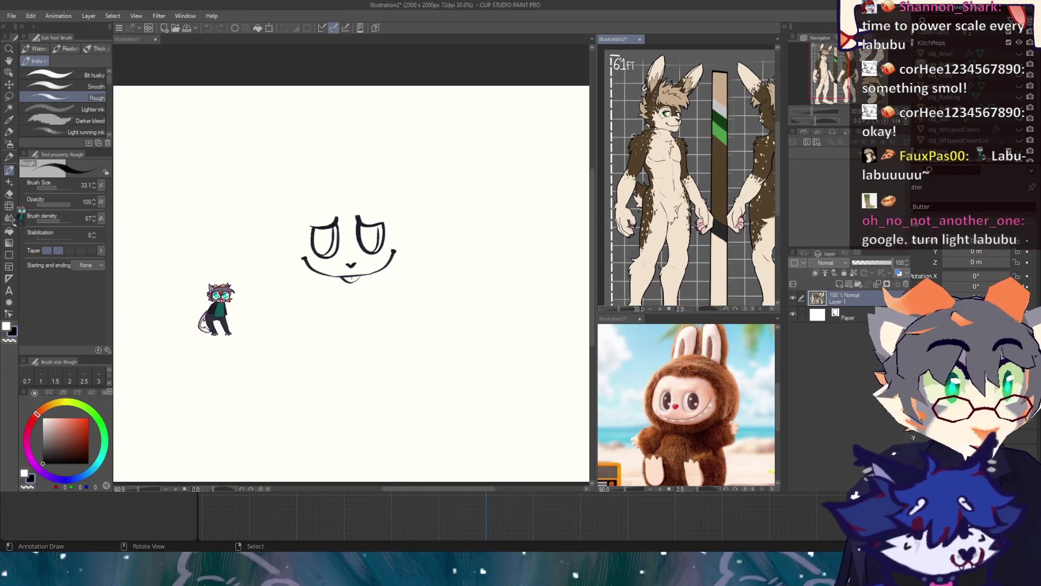
pyautogui.click(573, 76)
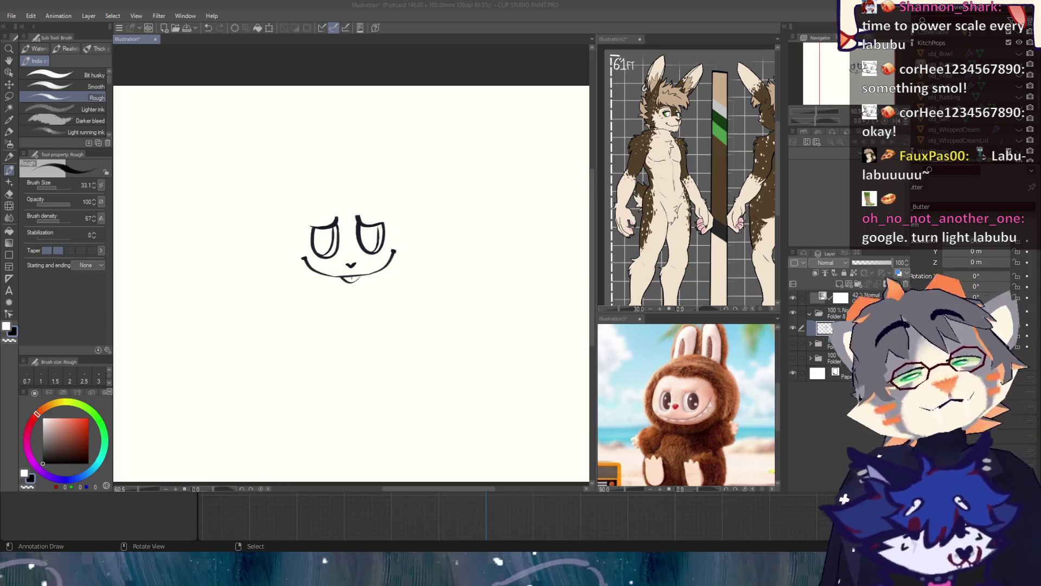
# Step: Sketch the left side of the head and a jaw line rising to the right, undoing bad strokes
pyautogui.click(602, 4)
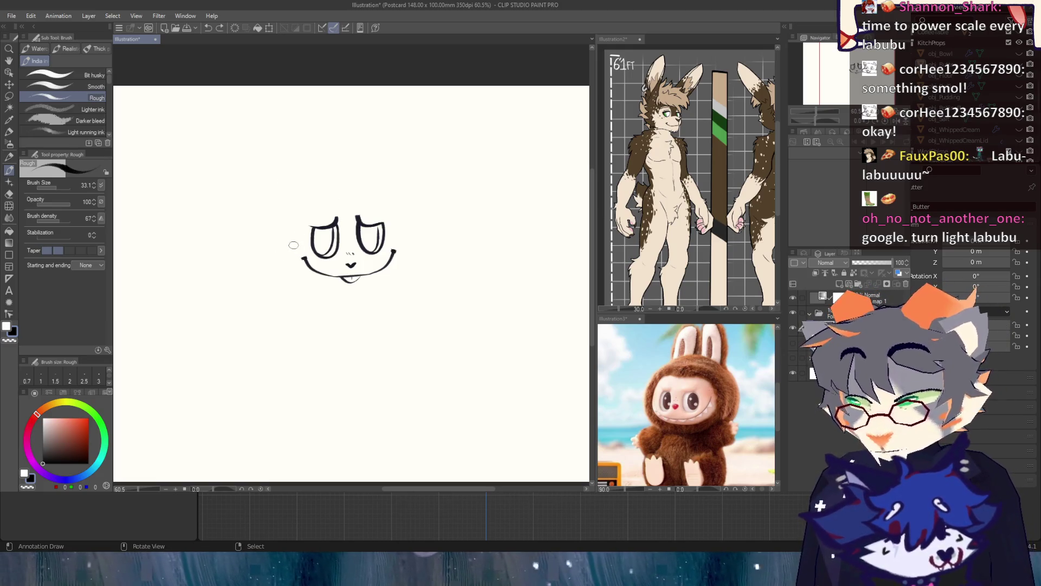
pyautogui.moveTo(289, 233)
pyautogui.mouseDown()
pyautogui.moveTo(282, 257)
pyautogui.moveTo(286, 240)
pyautogui.mouseUp()
pyautogui.hotkey('ctrl', 'z')
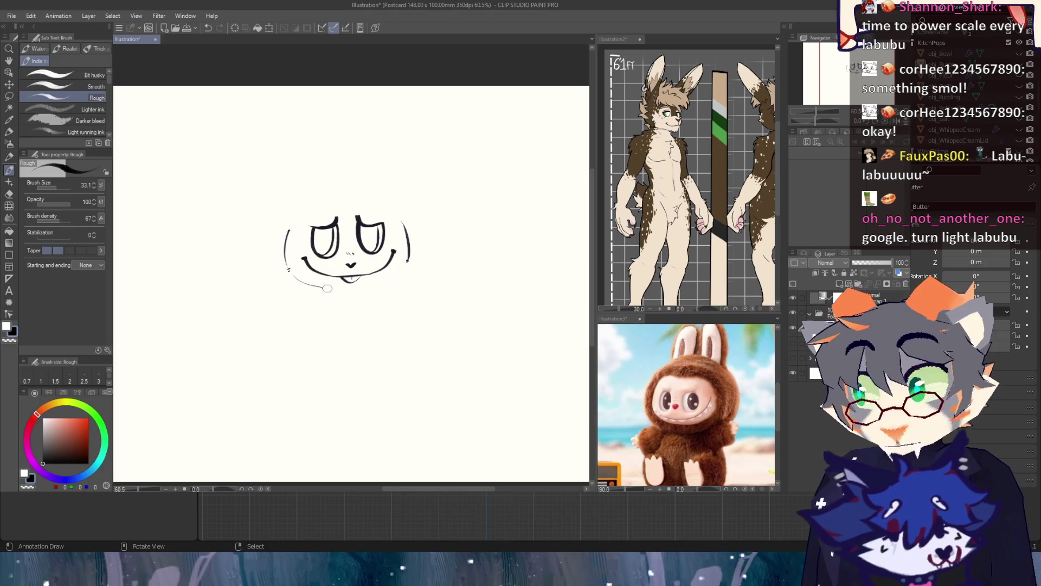
pyautogui.moveTo(368, 285); pyautogui.dragTo(404, 261)
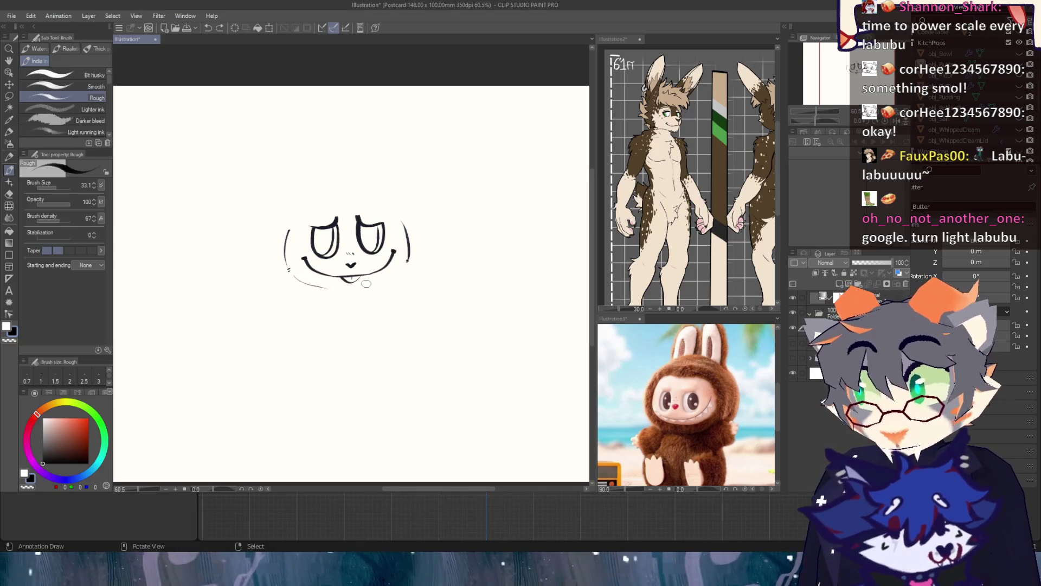
pyautogui.moveTo(399, 268); pyautogui.dragTo(371, 283)
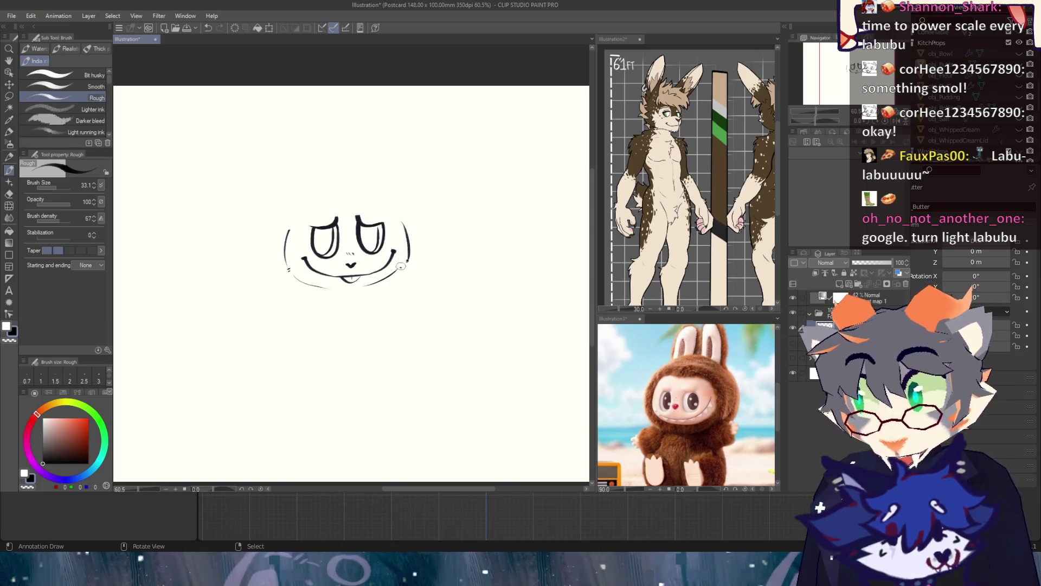
pyautogui.press('c')
pyautogui.press('c')
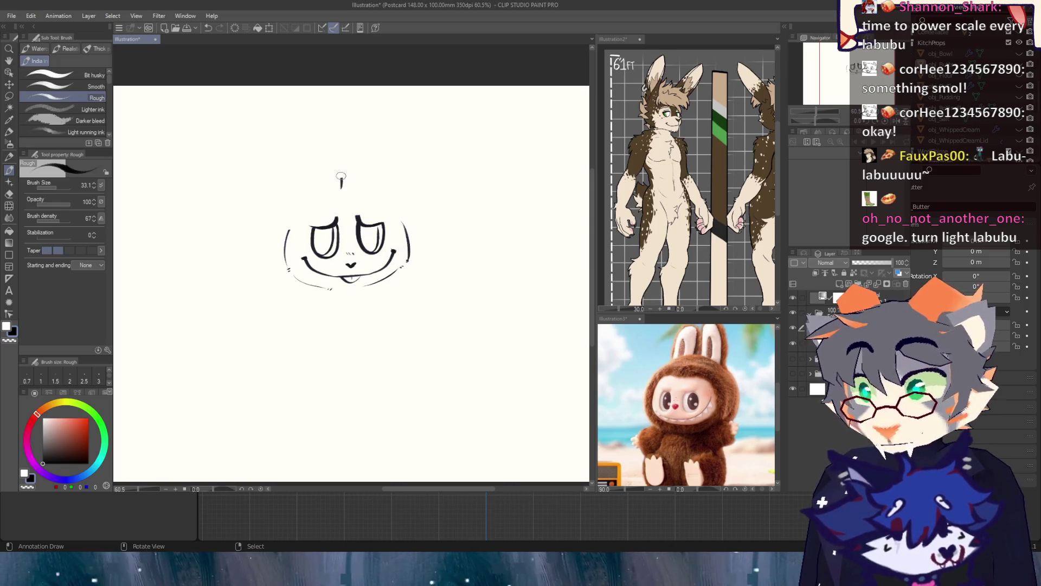
pyautogui.hotkey('ctrl', 'z')
# Step: Draw the left ear's outer and inner lines and the right ear's outline
pyautogui.moveTo(344, 187); pyautogui.dragTo(334, 134)
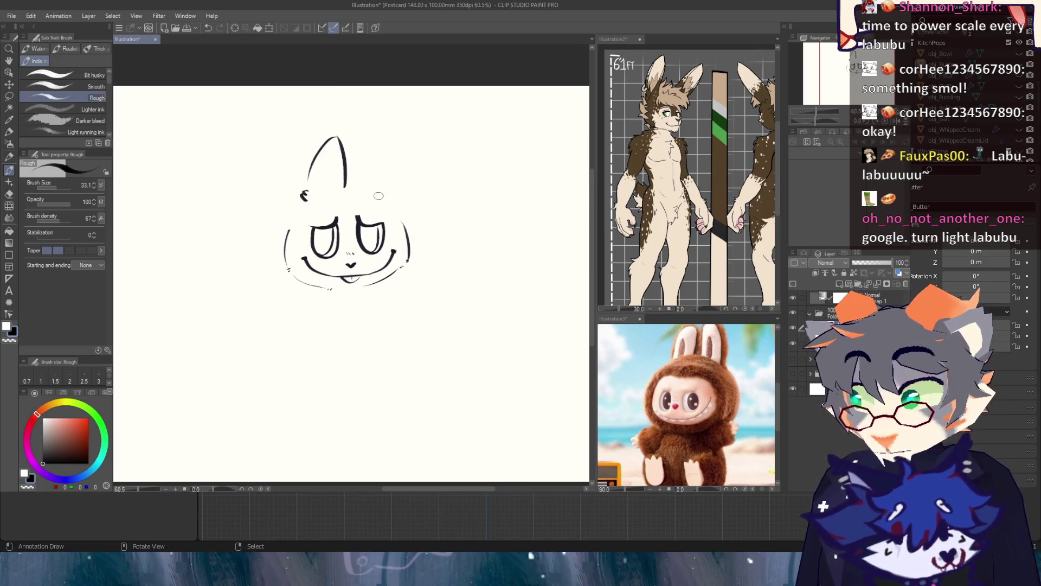
pyautogui.moveTo(345, 187)
pyautogui.mouseDown()
pyautogui.moveTo(353, 134)
pyautogui.moveTo(386, 187)
pyautogui.mouseUp()
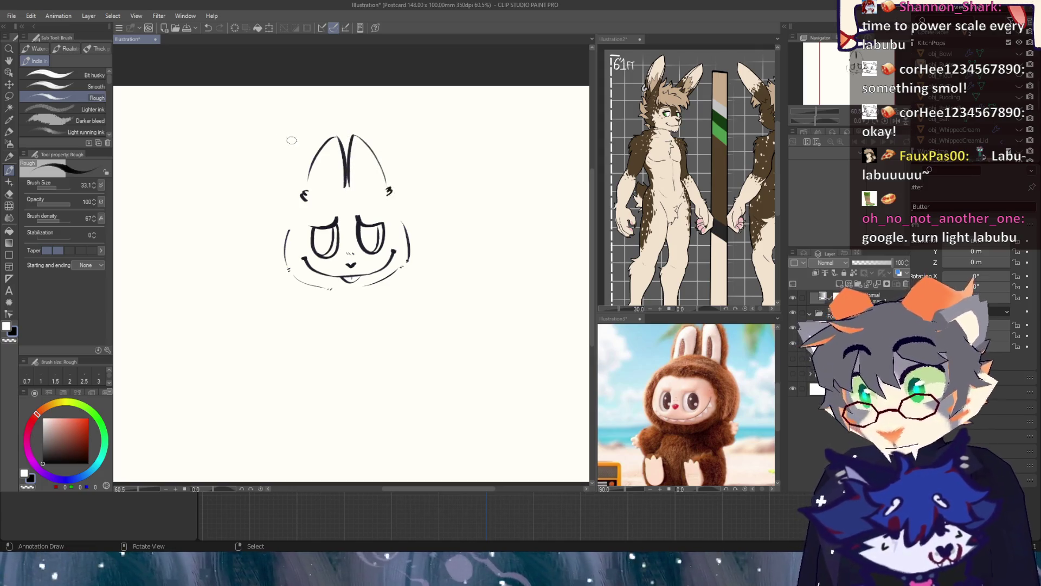
pyautogui.moveTo(340, 155); pyautogui.dragTo(338, 187)
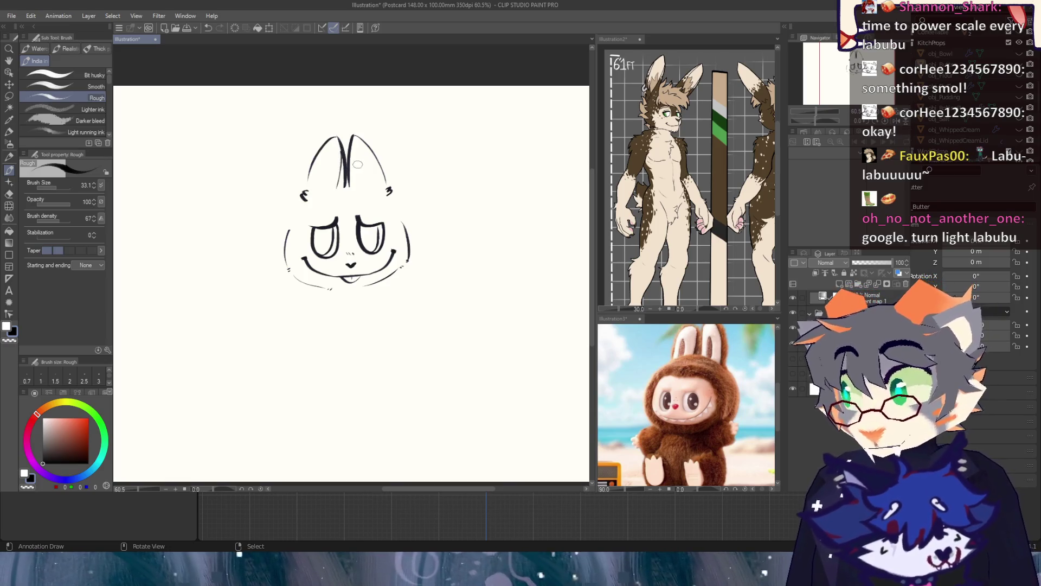
pyautogui.moveTo(351, 147)
pyautogui.mouseDown()
pyautogui.moveTo(348, 187)
pyautogui.moveTo(308, 190)
pyautogui.mouseUp()
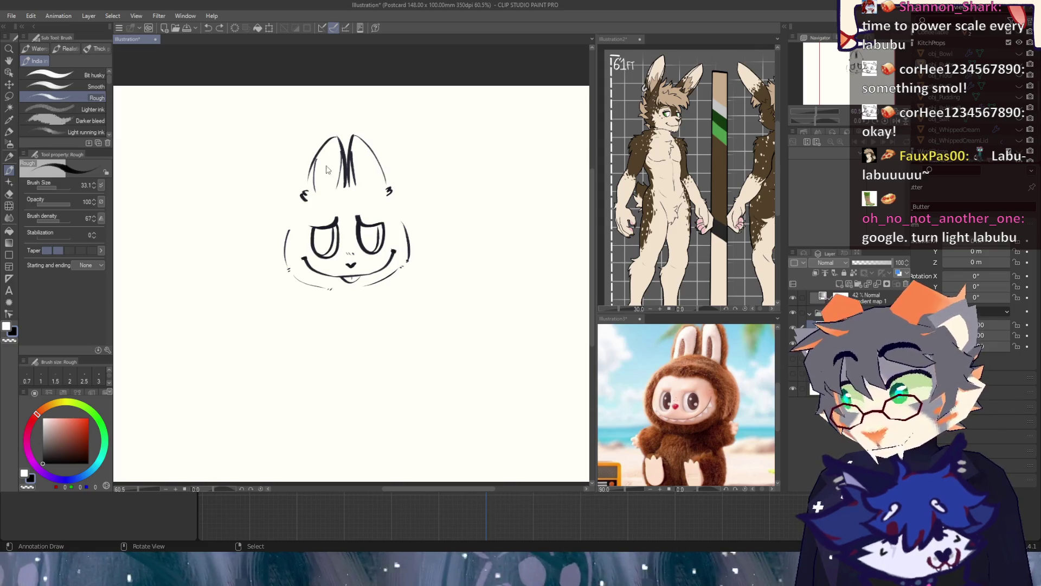
pyautogui.moveTo(370, 150); pyautogui.dragTo(379, 191)
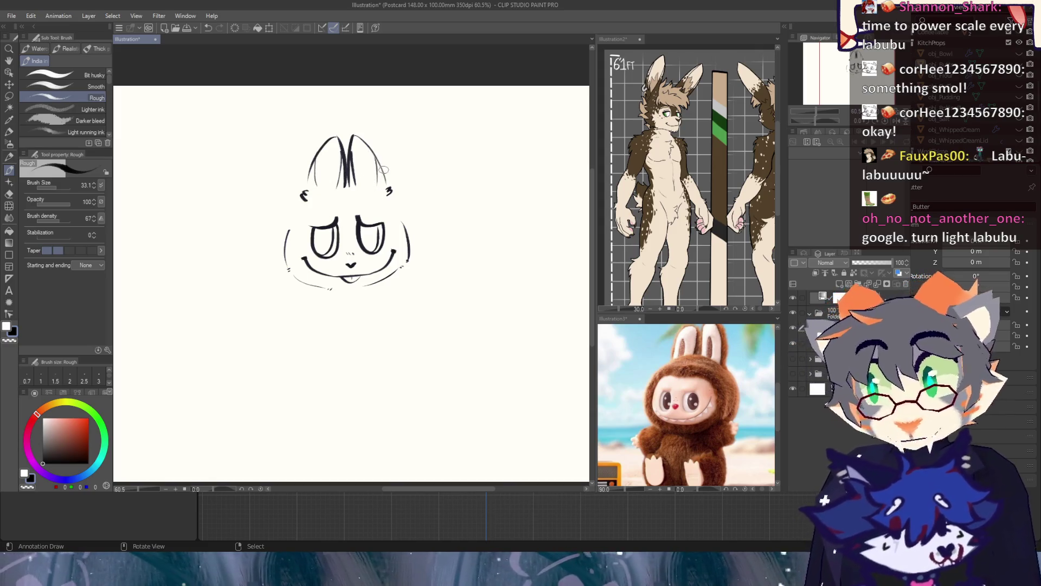
# Step: Trace the left ear's outer edge and add fur notches at both ear bases
pyautogui.moveTo(308, 172); pyautogui.dragTo(317, 178)
pyautogui.hotkey('ctrl', 'z')
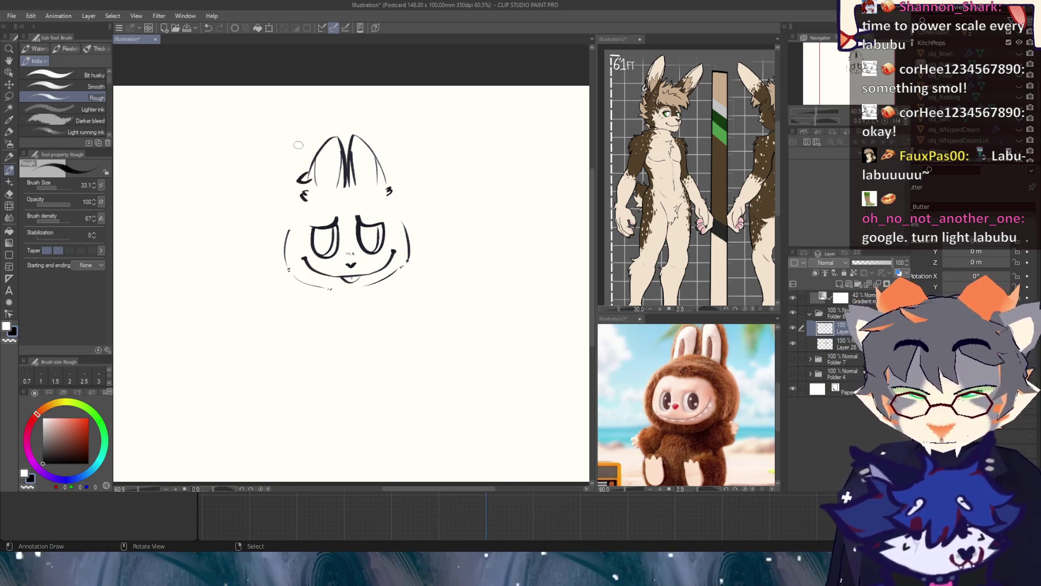
pyautogui.moveTo(311, 161); pyautogui.dragTo(299, 180)
pyautogui.moveTo(310, 174); pyautogui.dragTo(304, 196)
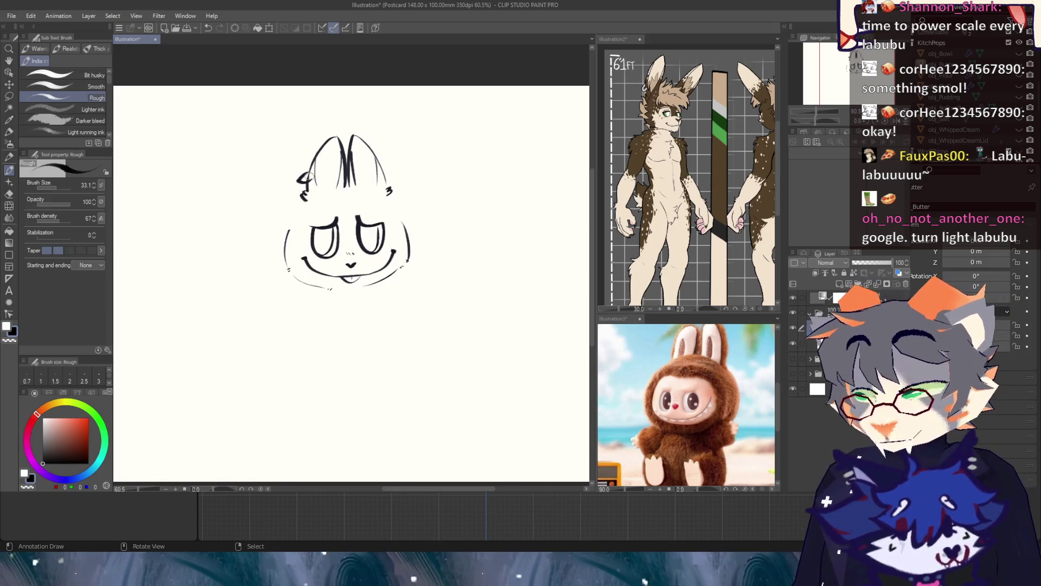
pyautogui.moveTo(390, 187); pyautogui.dragTo(384, 195)
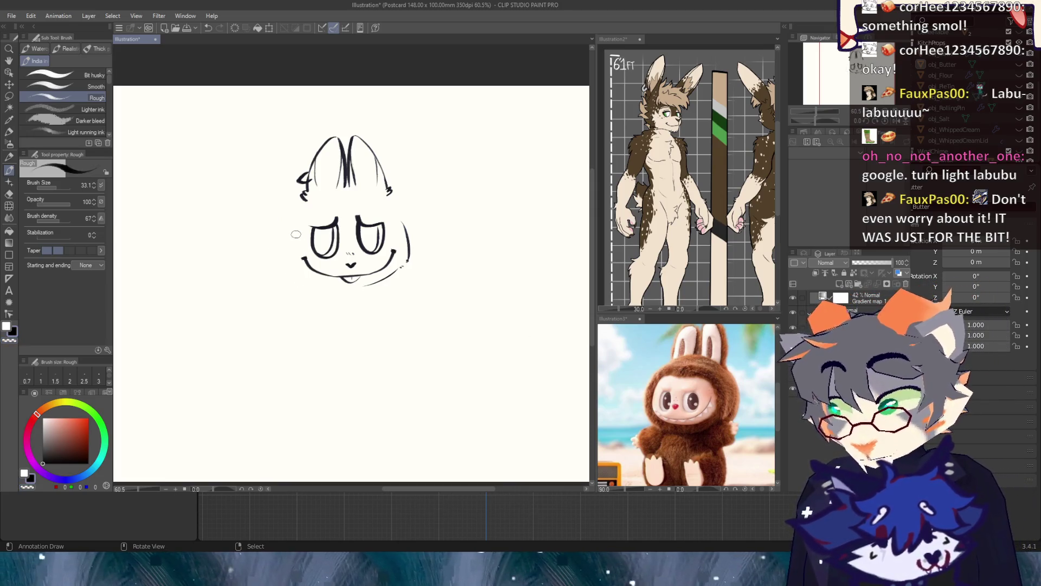
# Step: Draw a jagged fur stroke down the left side of the face toward the grin
pyautogui.moveTo(293, 228); pyautogui.dragTo(295, 268)
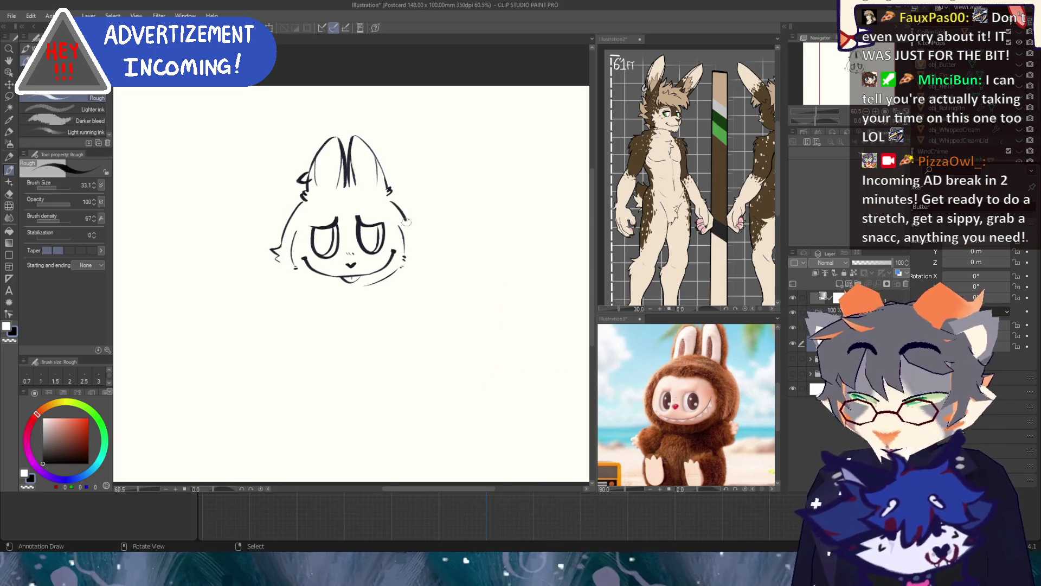
# Step: Add a jagged fur tuft on the right cheek and start red strands by the right ear
pyautogui.moveTo(413, 239); pyautogui.dragTo(415, 259)
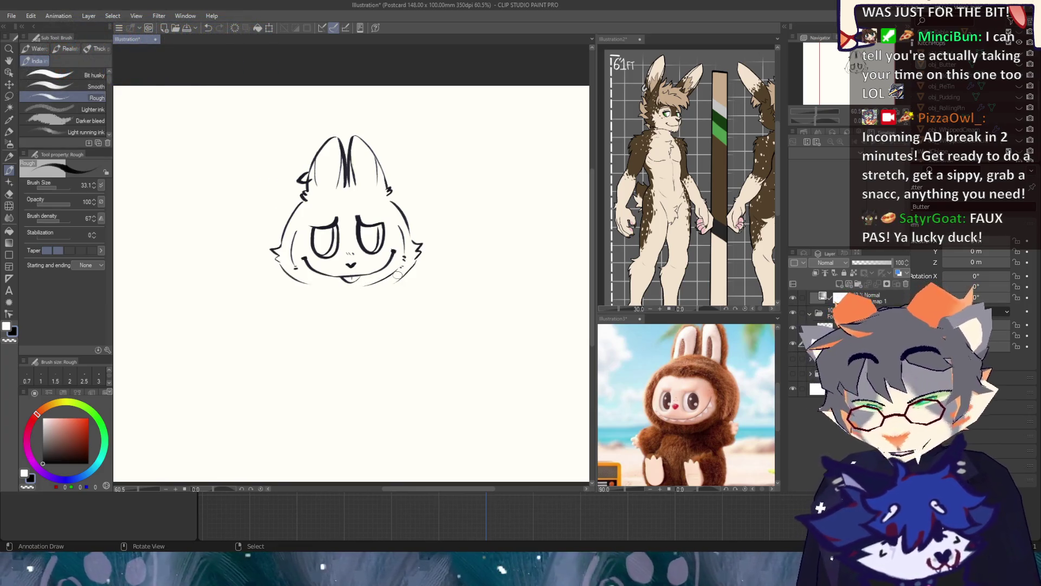
pyautogui.moveTo(399, 275); pyautogui.dragTo(296, 271)
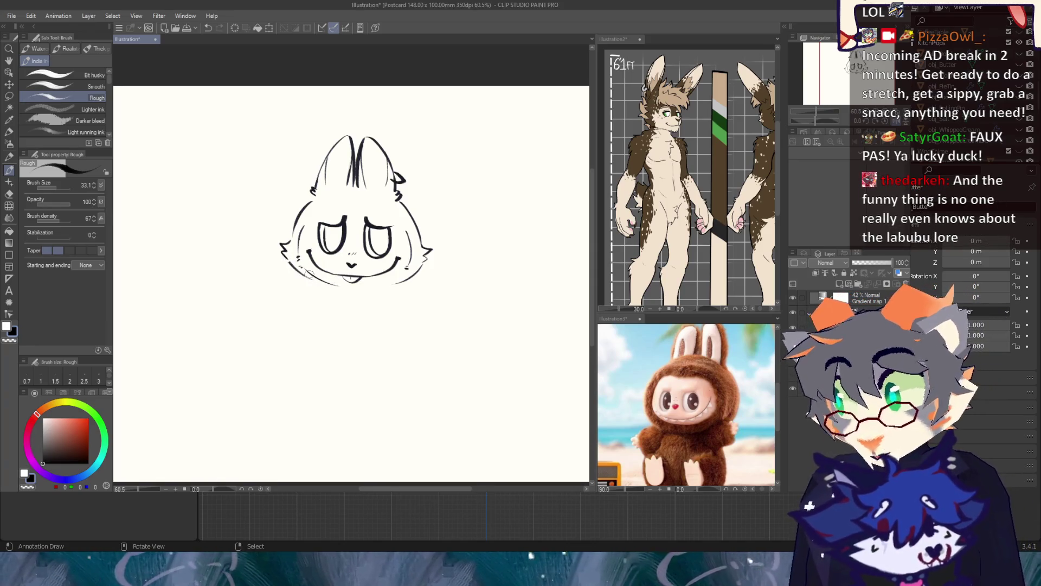
pyautogui.moveTo(293, 268); pyautogui.dragTo(460, 239)
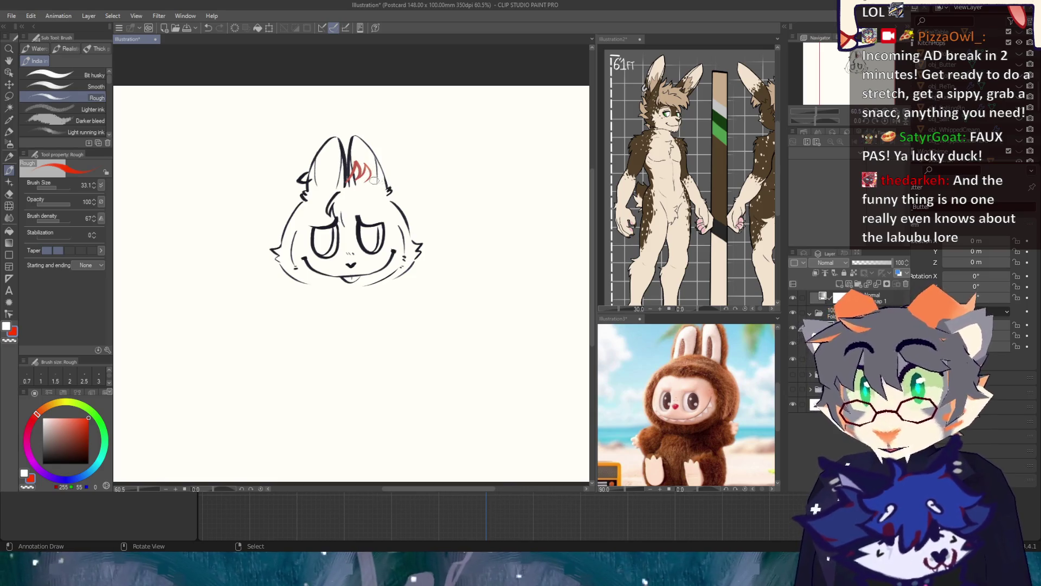
# Step: Draw a wavy red stroke sweeping across the top of the right ear
pyautogui.moveTo(366, 179)
pyautogui.mouseDown()
pyautogui.moveTo(402, 189)
pyautogui.moveTo(415, 211)
pyautogui.mouseUp()
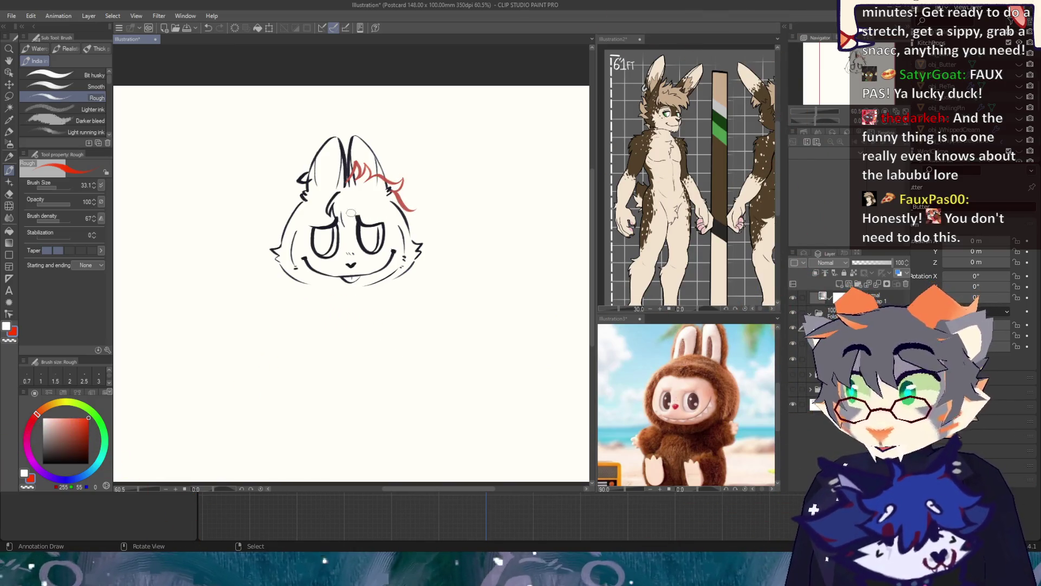
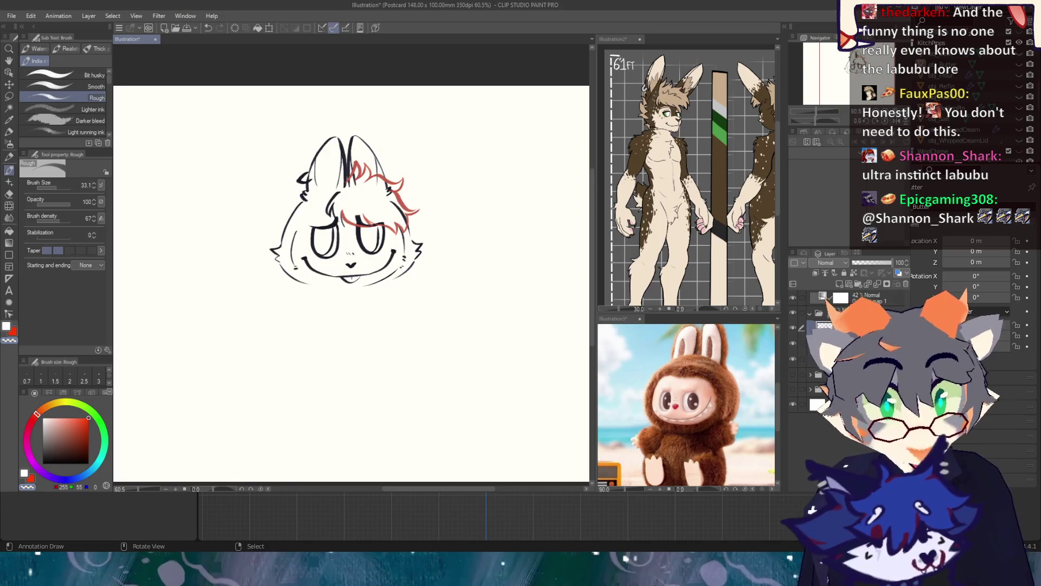
# Step: Hide and reshow the black ink layer to compare, then select the black Fill-in-mono pen
pyautogui.click(797, 343)
pyautogui.click(800, 344)
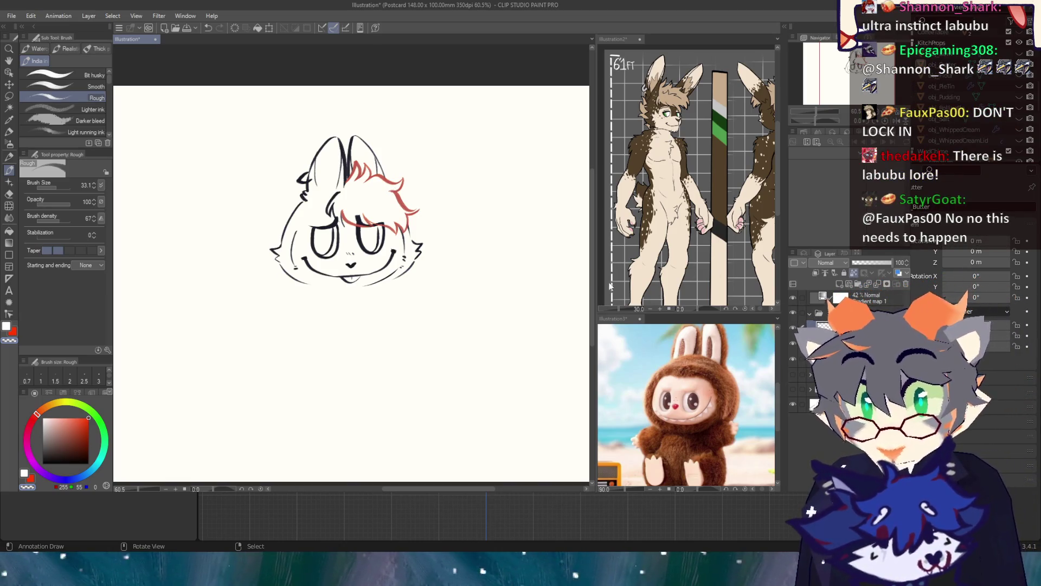
pyautogui.click(8, 143)
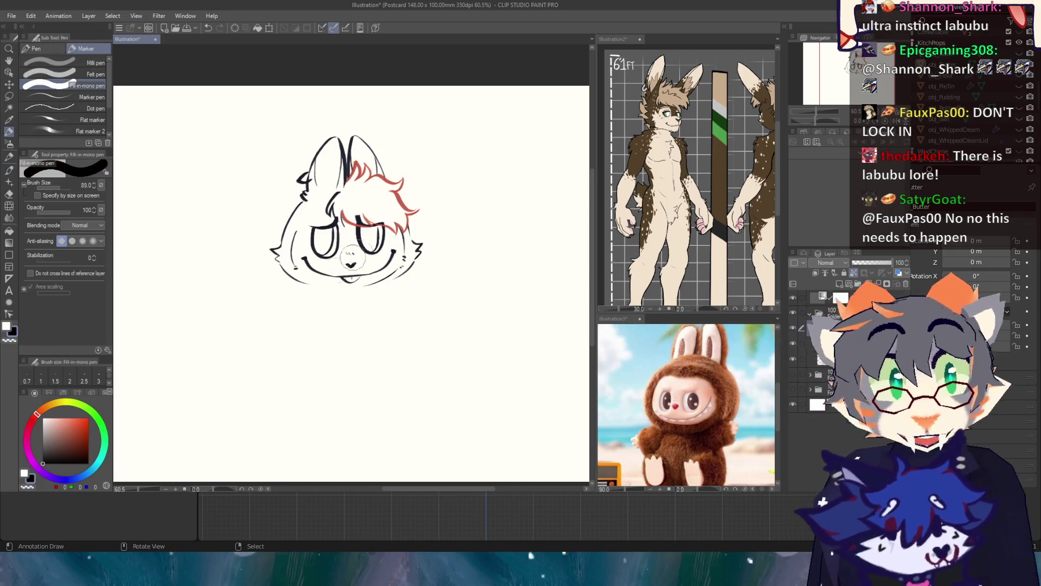
# Step: Ink the red right-side hair strands in black and add extra bang strands over the forehead
pyautogui.moveTo(382, 230); pyautogui.dragTo(418, 211)
pyautogui.moveTo(382, 177); pyautogui.dragTo(418, 212)
pyautogui.moveTo(337, 202); pyautogui.dragTo(314, 226)
# Step: With the Rough brush, add fur tufts along the head's upper-left outline
pyautogui.click(8, 169)
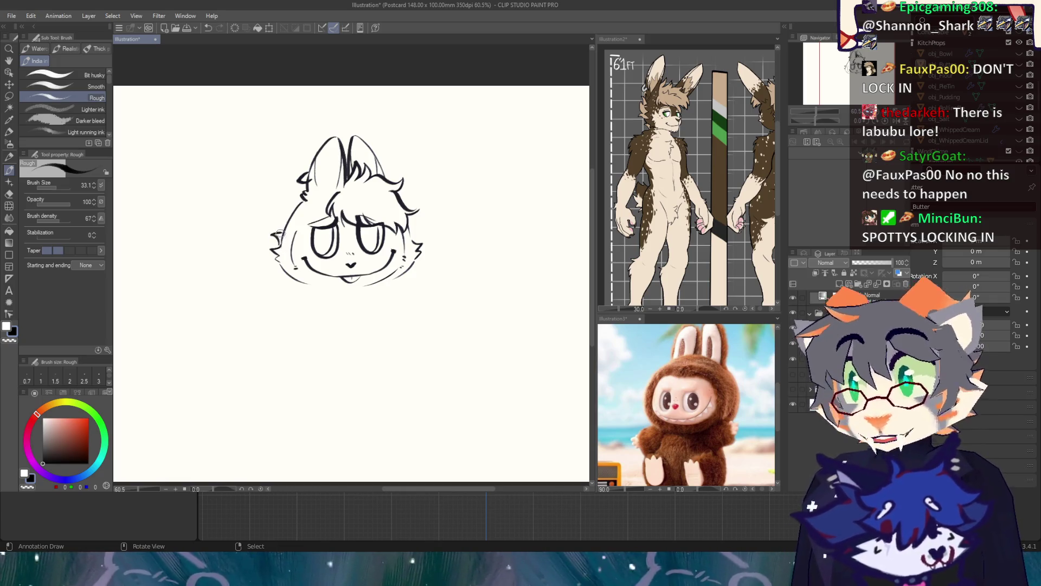
pyautogui.moveTo(283, 233); pyautogui.dragTo(309, 204)
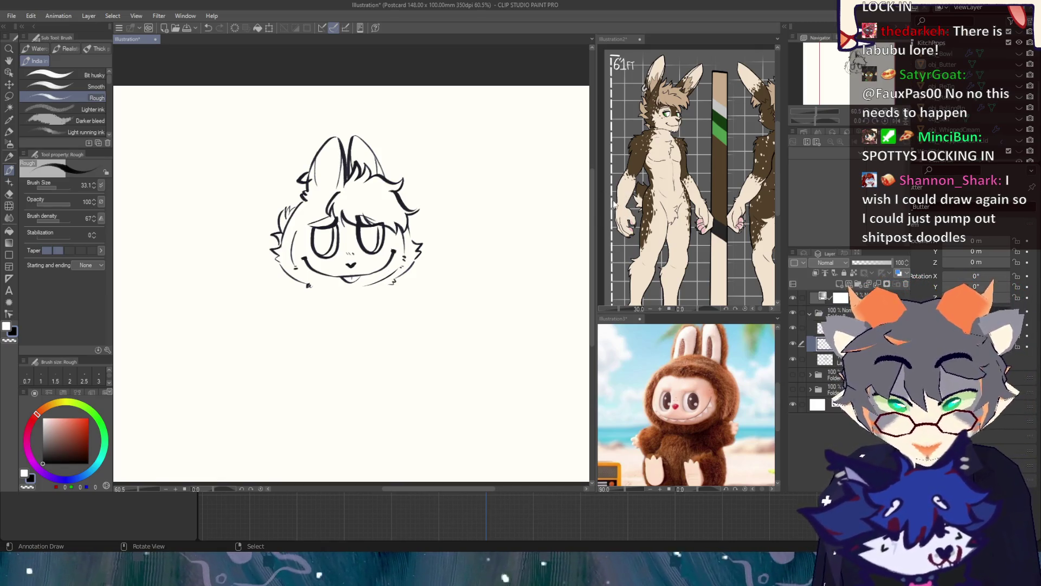
pyautogui.scroll(-2, 380, 244)
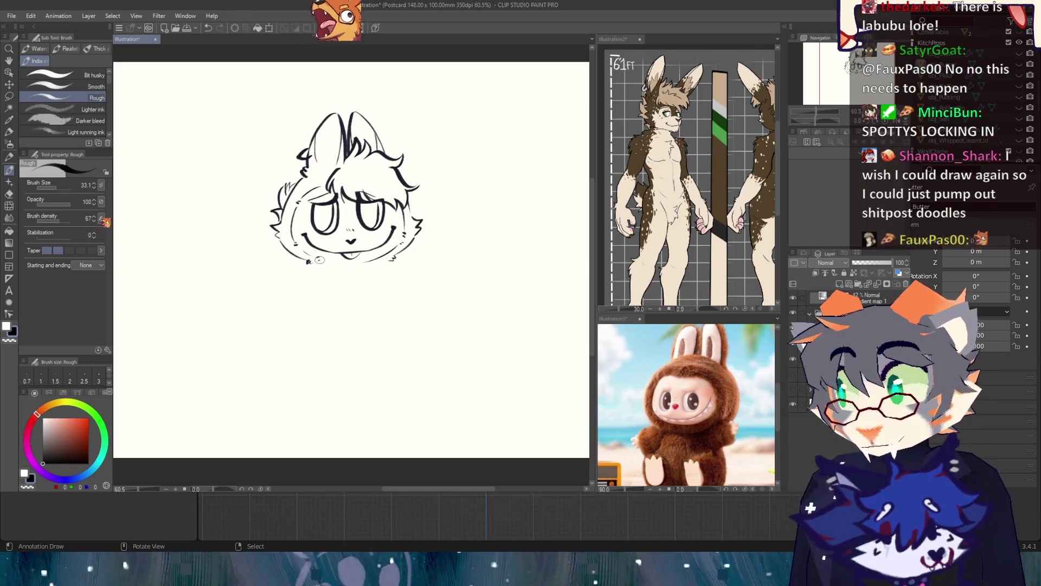
# Step: Draw the body's side lines below the chin, undoing misplaced left strokes and extending the right line down
pyautogui.moveTo(306, 259); pyautogui.dragTo(264, 284)
pyautogui.hotkey('ctrl', 'z')
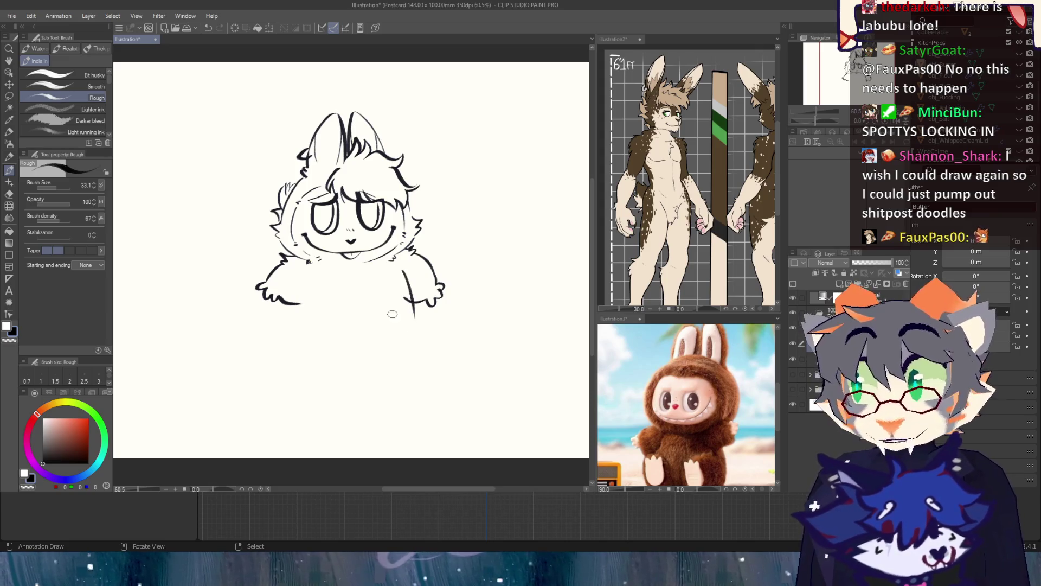
pyautogui.hotkey('ctrl', 'z')
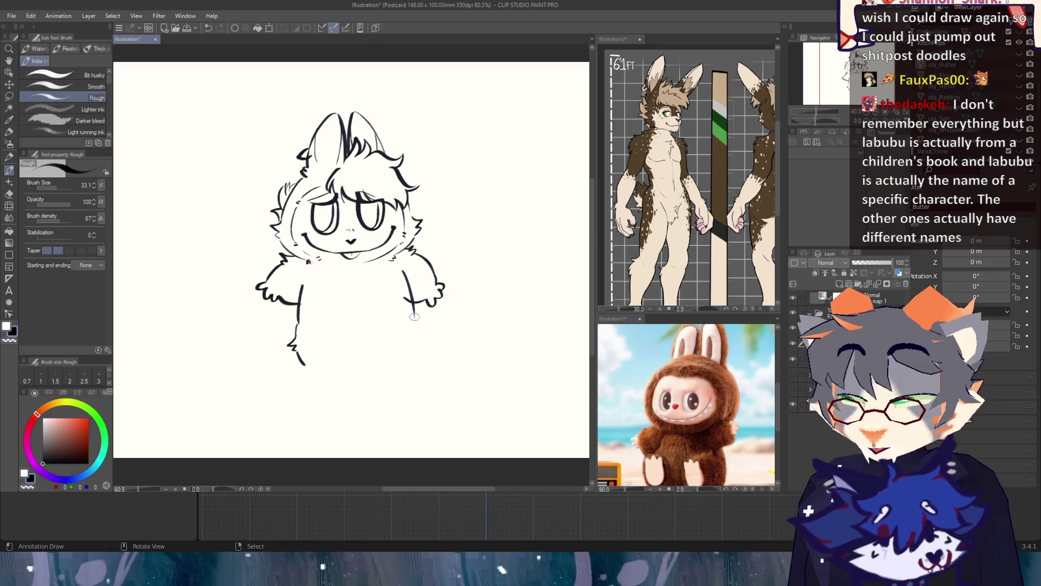
pyautogui.moveTo(415, 317); pyautogui.dragTo(421, 349)
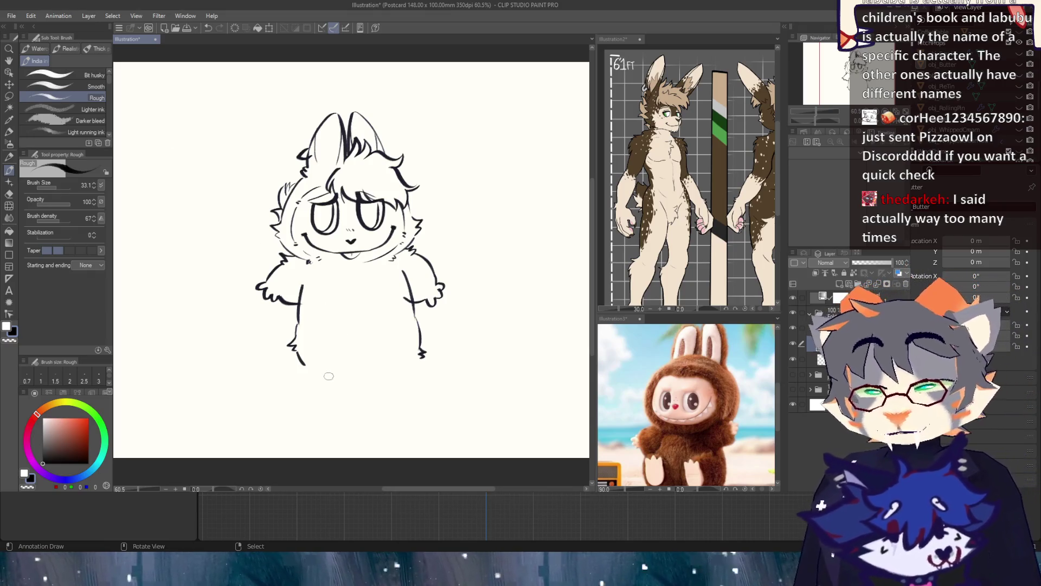
# Step: Erase stray marks with transparent colour, then bring the Illustration2 reference sheet forward
pyautogui.press('c')
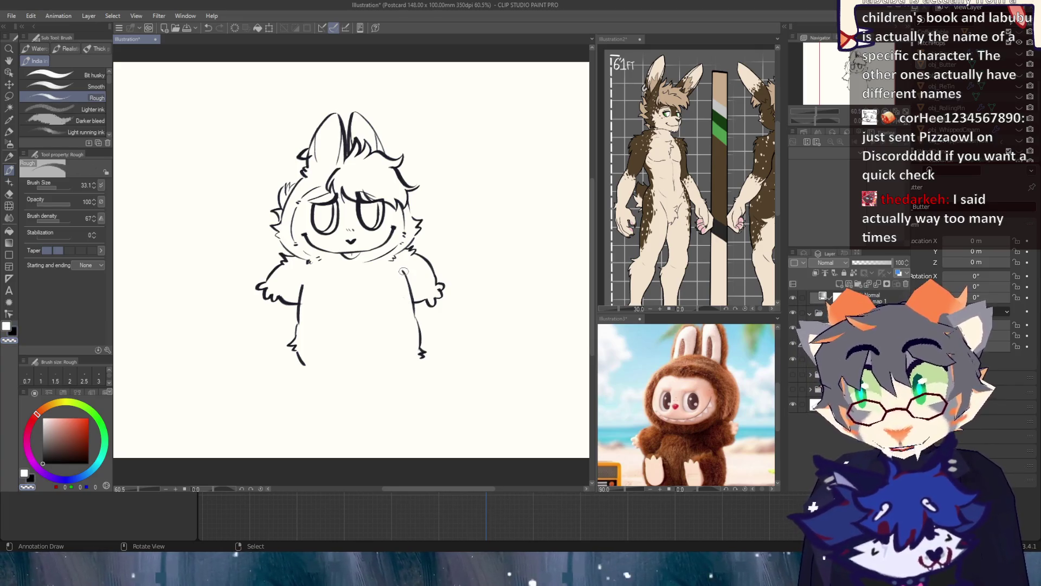
pyautogui.press('c')
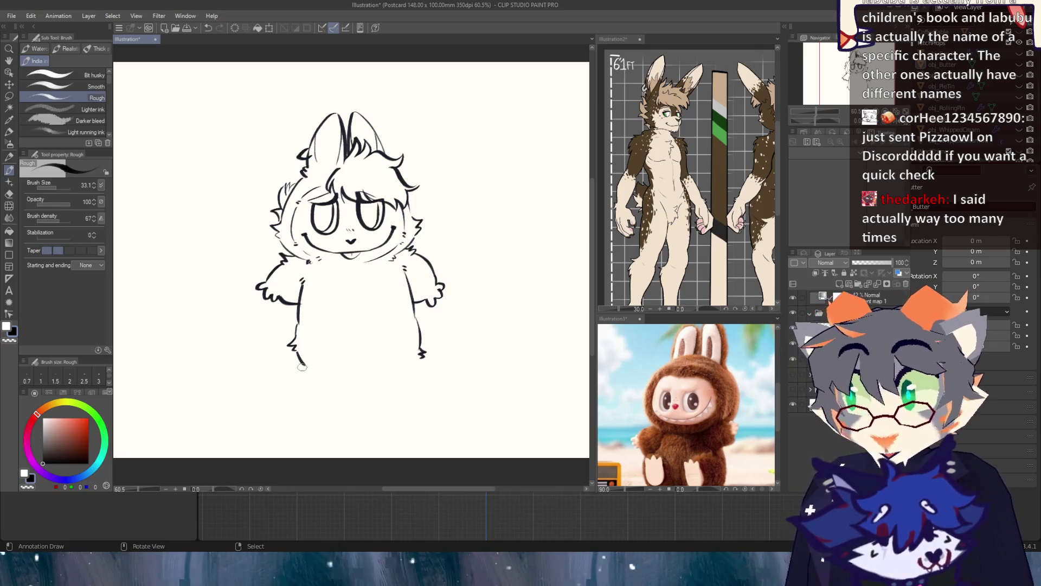
pyautogui.click(616, 39)
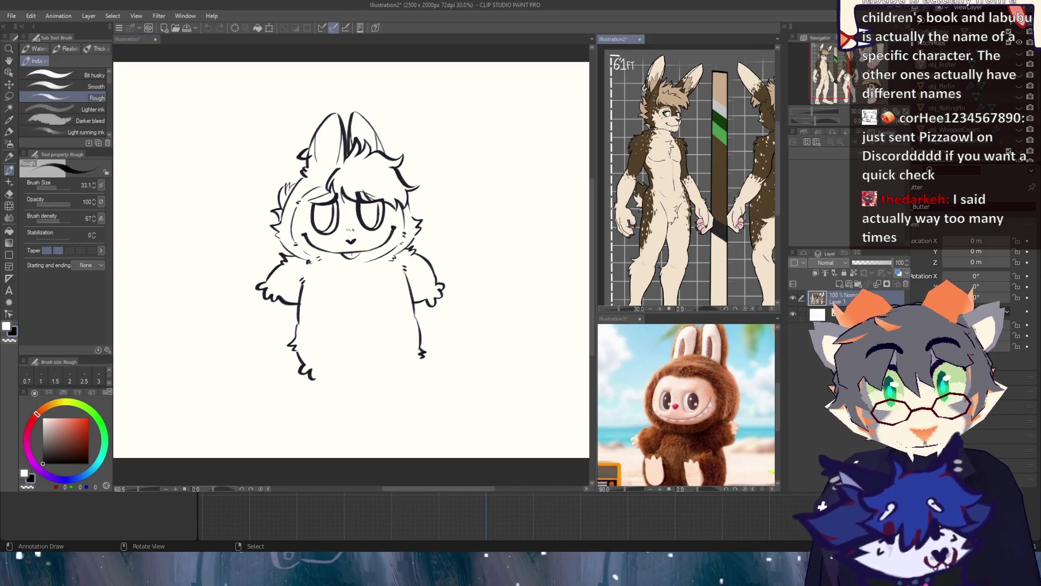
# Step: Back on the bunny illustration, draw tufted feet, the line between the legs, and fur inside the left ear
pyautogui.scroll(-3, 686, 179)
pyautogui.click(319, 409)
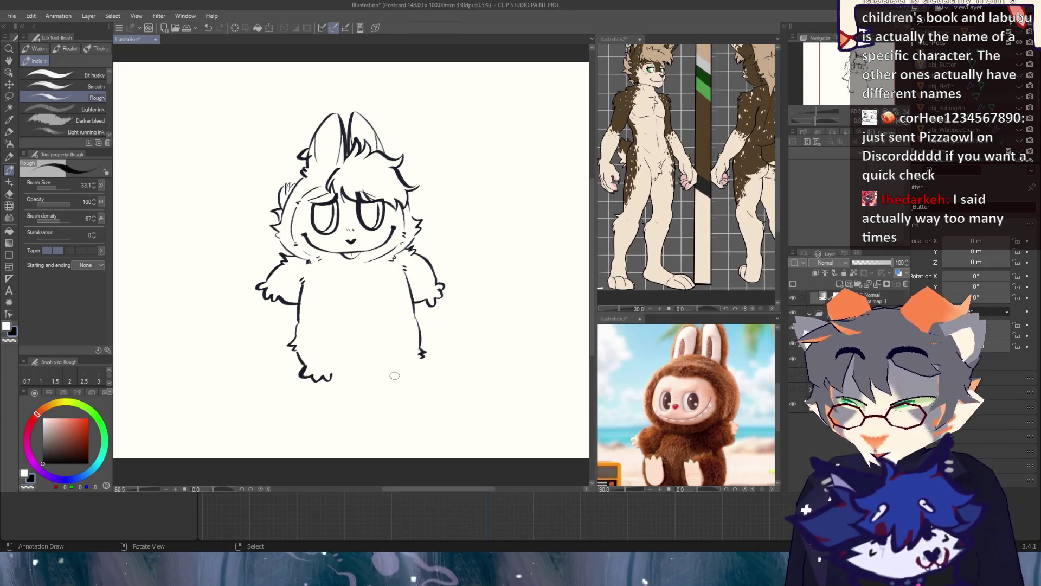
pyautogui.moveTo(410, 371); pyautogui.dragTo(419, 357)
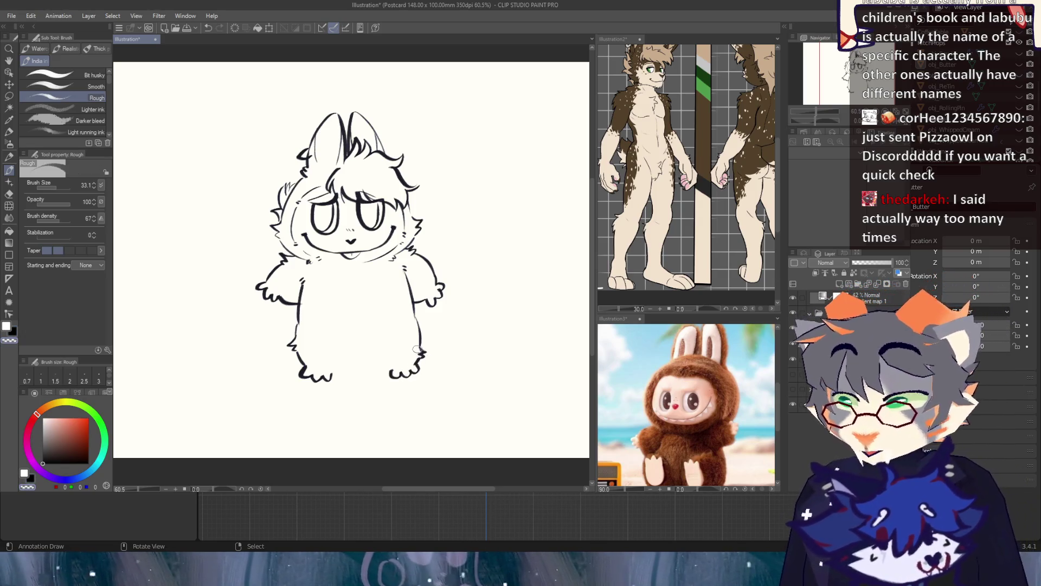
pyautogui.moveTo(372, 356); pyautogui.dragTo(387, 367)
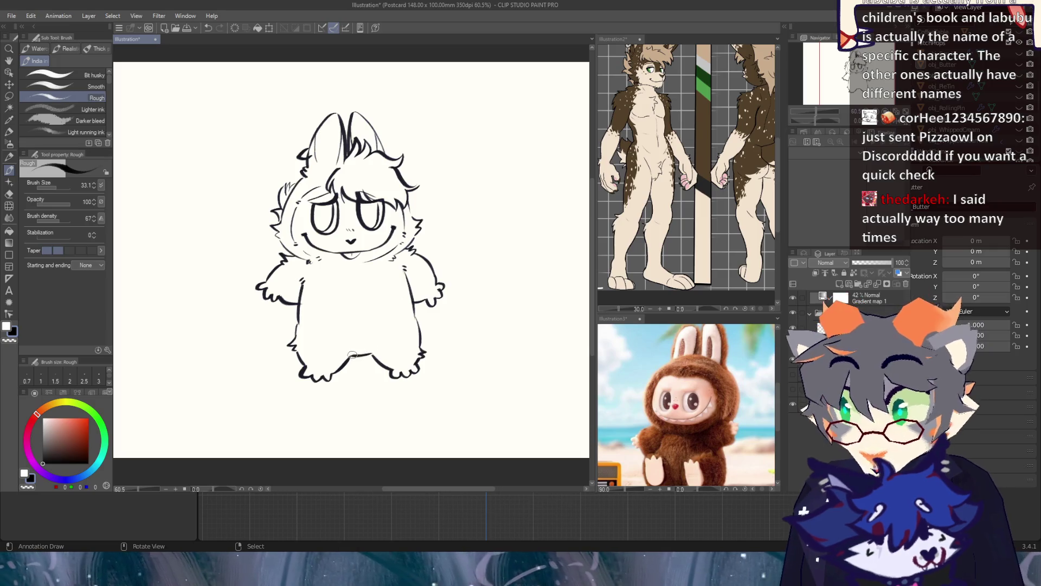
pyautogui.moveTo(350, 355); pyautogui.dragTo(375, 355)
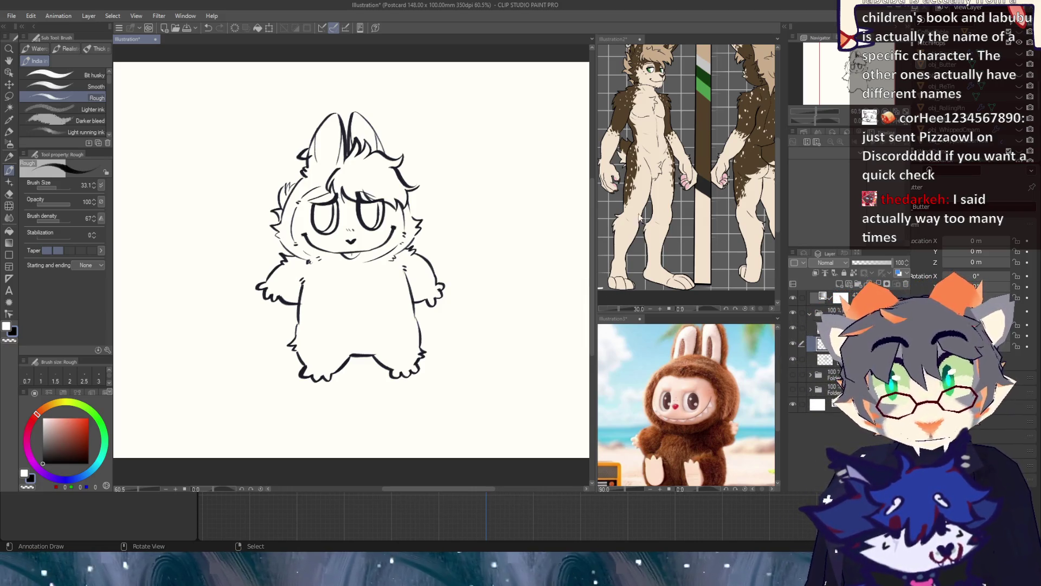
pyautogui.moveTo(842, 81); pyautogui.dragTo(840, 78)
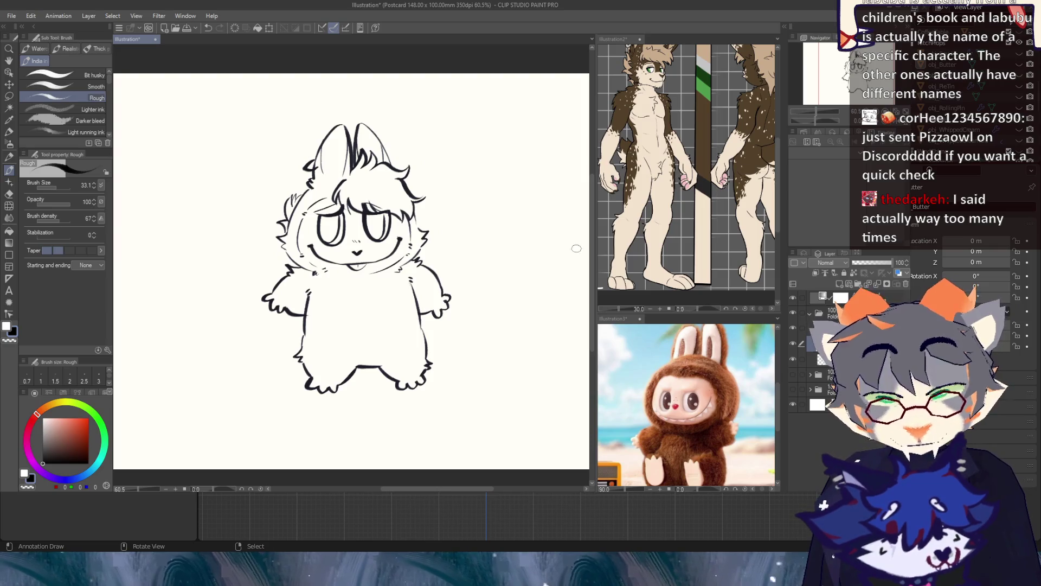
pyautogui.moveTo(323, 172); pyautogui.dragTo(343, 173)
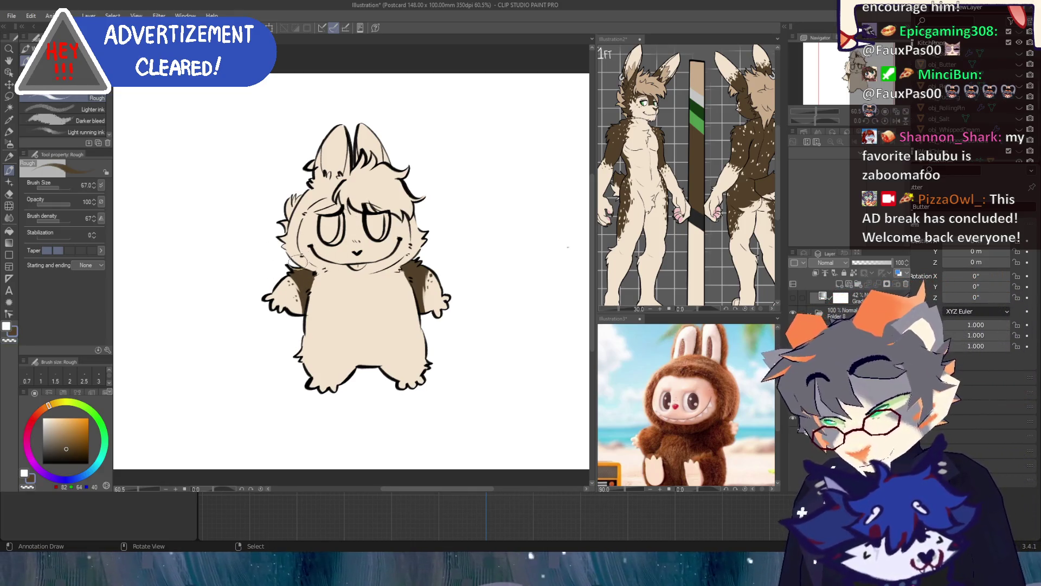
# Step: Brush dark brown fur over the left neck, shoulder and cheek, and along the right cheek edge
pyautogui.moveTo(289, 249); pyautogui.dragTo(327, 273)
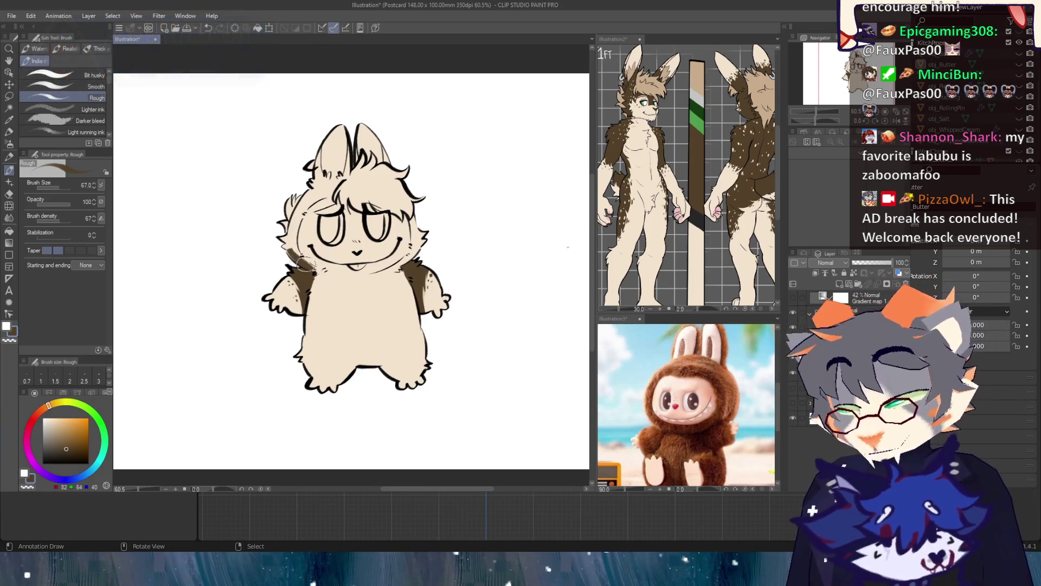
pyautogui.moveTo(289, 243)
pyautogui.mouseDown()
pyautogui.moveTo(304, 263)
pyautogui.moveTo(291, 230)
pyautogui.moveTo(302, 209)
pyautogui.moveTo(280, 248)
pyautogui.moveTo(297, 201)
pyautogui.moveTo(334, 179)
pyautogui.moveTo(318, 190)
pyautogui.moveTo(310, 165)
pyautogui.moveTo(333, 128)
pyautogui.moveTo(336, 176)
pyautogui.moveTo(336, 138)
pyautogui.moveTo(329, 163)
pyautogui.moveTo(342, 130)
pyautogui.moveTo(349, 173)
pyautogui.moveTo(374, 130)
pyautogui.moveTo(364, 182)
pyautogui.moveTo(344, 152)
pyautogui.moveTo(309, 190)
pyautogui.moveTo(335, 178)
pyautogui.mouseUp()
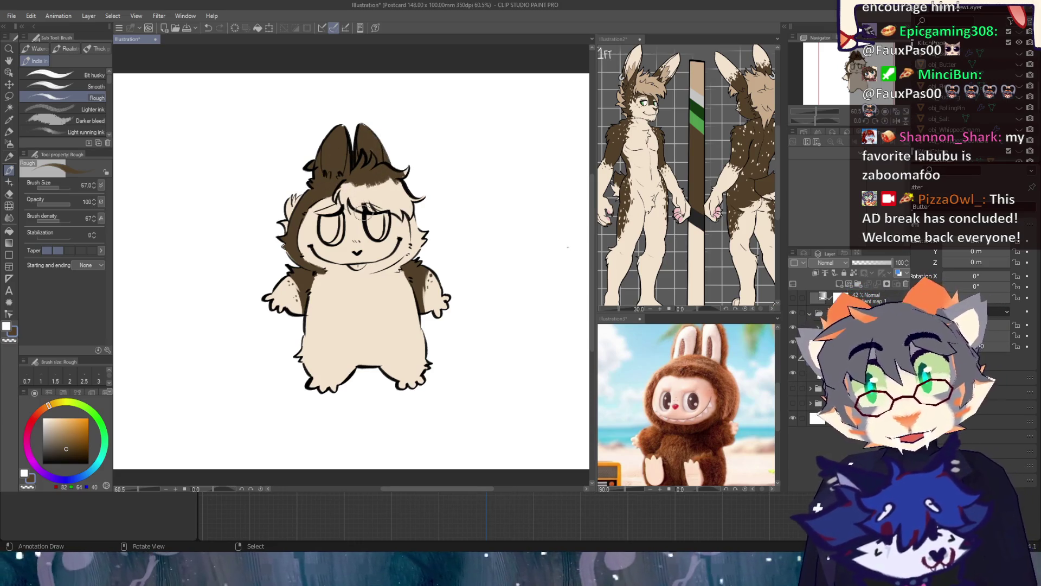
pyautogui.moveTo(397, 266); pyautogui.dragTo(414, 250)
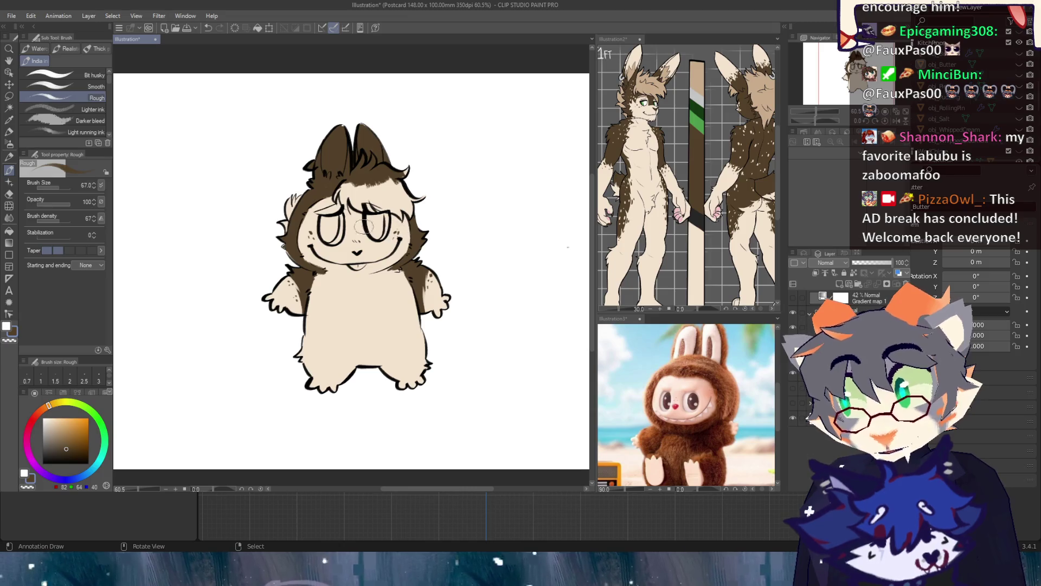
pyautogui.press('c')
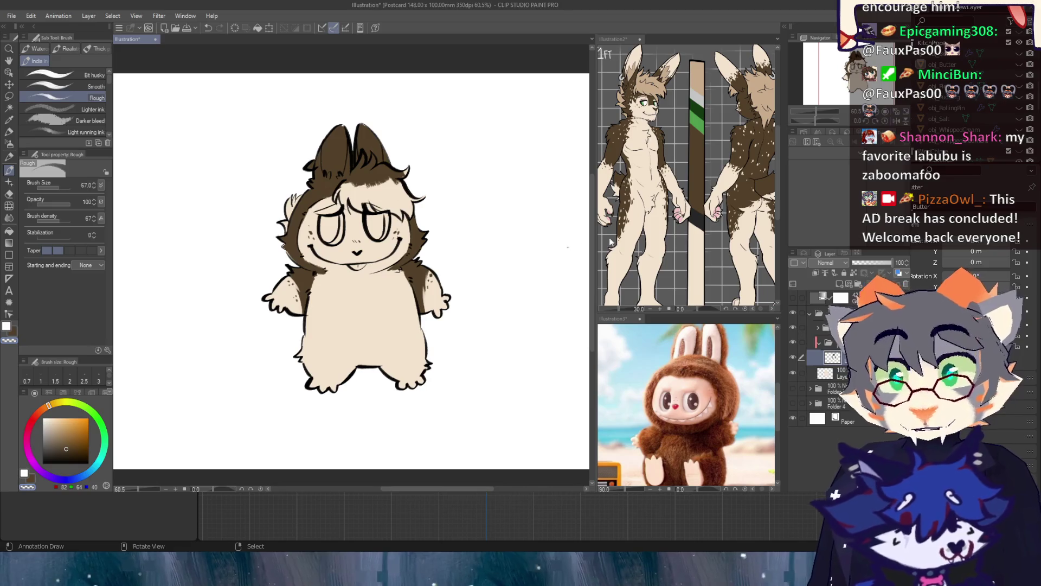
# Step: Pick cream, resize the brush to 89 then 43.9, and sample the ear's dark brown
pyautogui.press('x')
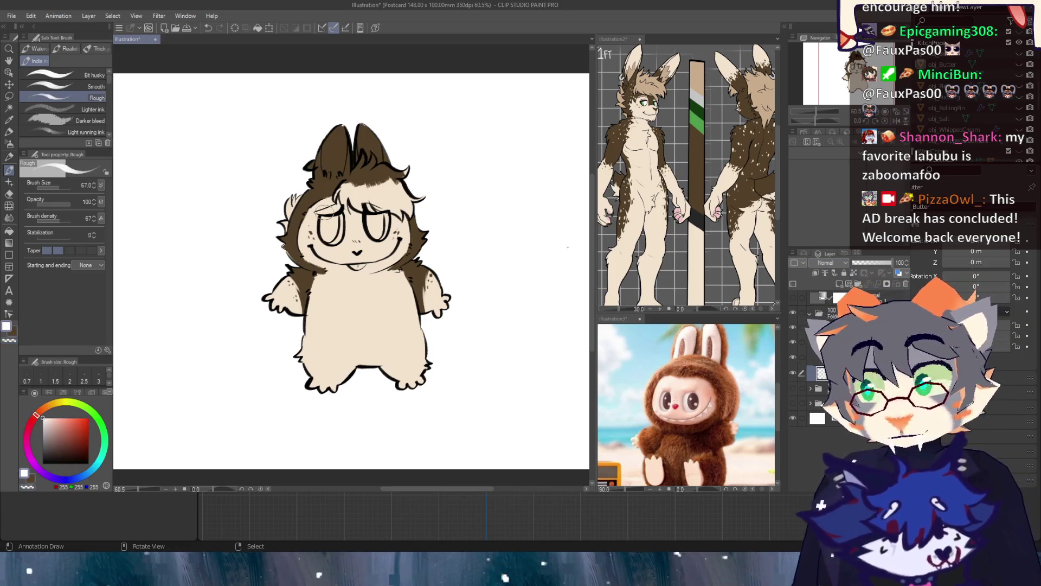
pyautogui.keyDown('alt'); pyautogui.click(378, 311); pyautogui.keyUp('alt')
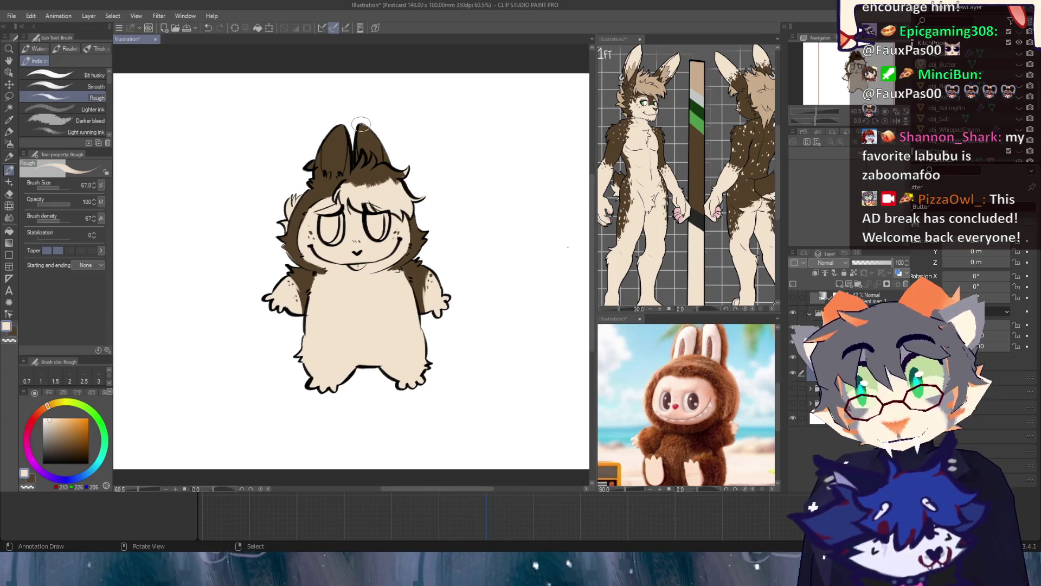
pyautogui.press('c')
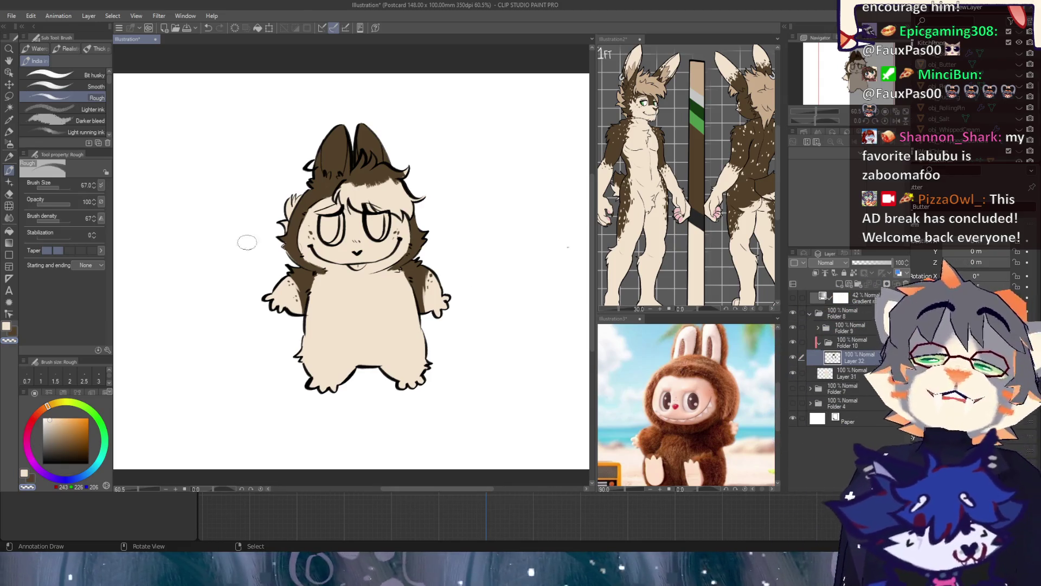
pyautogui.click(60, 187)
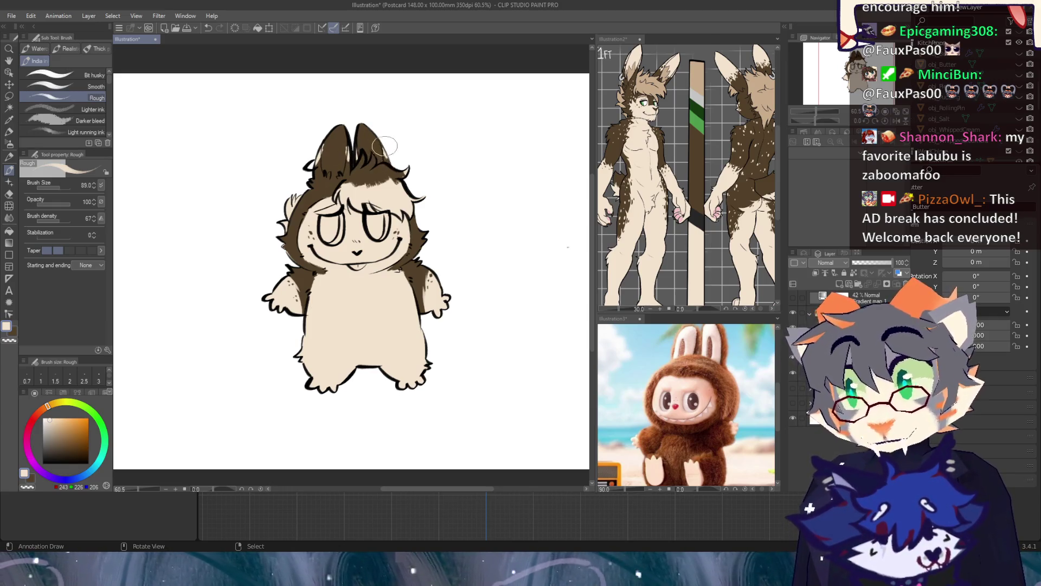
pyautogui.click(57, 187)
pyautogui.keyDown('alt'); pyautogui.click(320, 165); pyautogui.keyUp('alt')
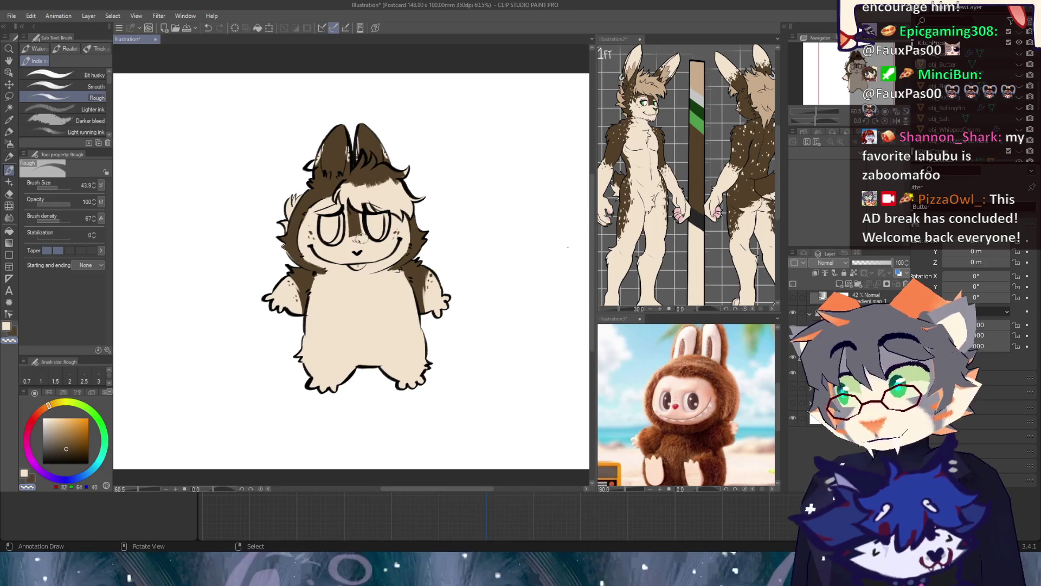
# Step: Paint a brown patch between the eyes, redoing the first stroke
pyautogui.press('x')
pyautogui.moveTo(359, 229)
pyautogui.mouseDown()
pyautogui.moveTo(360, 212)
pyautogui.moveTo(355, 247)
pyautogui.mouseUp()
pyautogui.hotkey('ctrl', 'z')
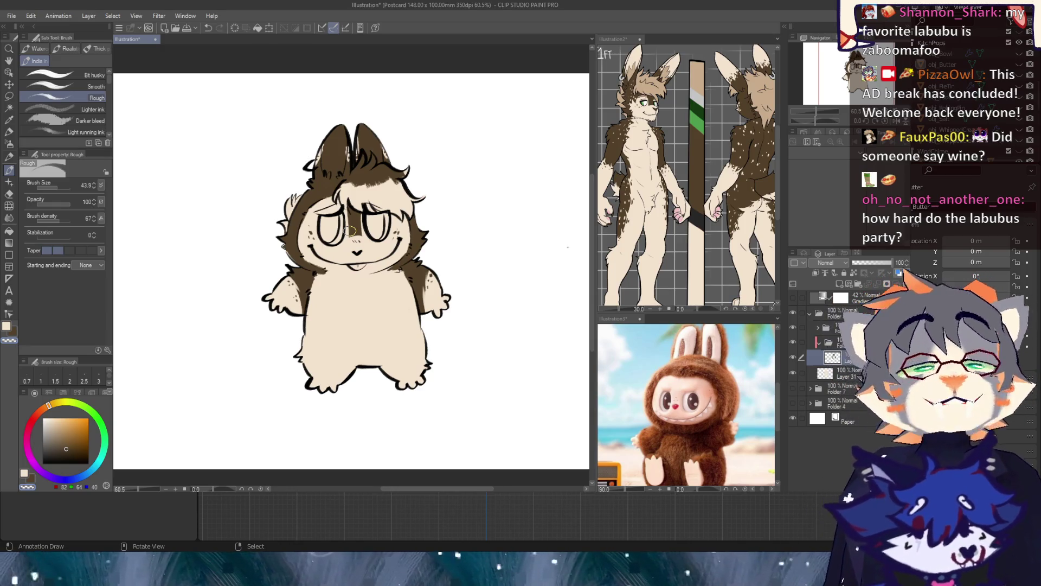
pyautogui.moveTo(349, 231); pyautogui.dragTo(355, 214)
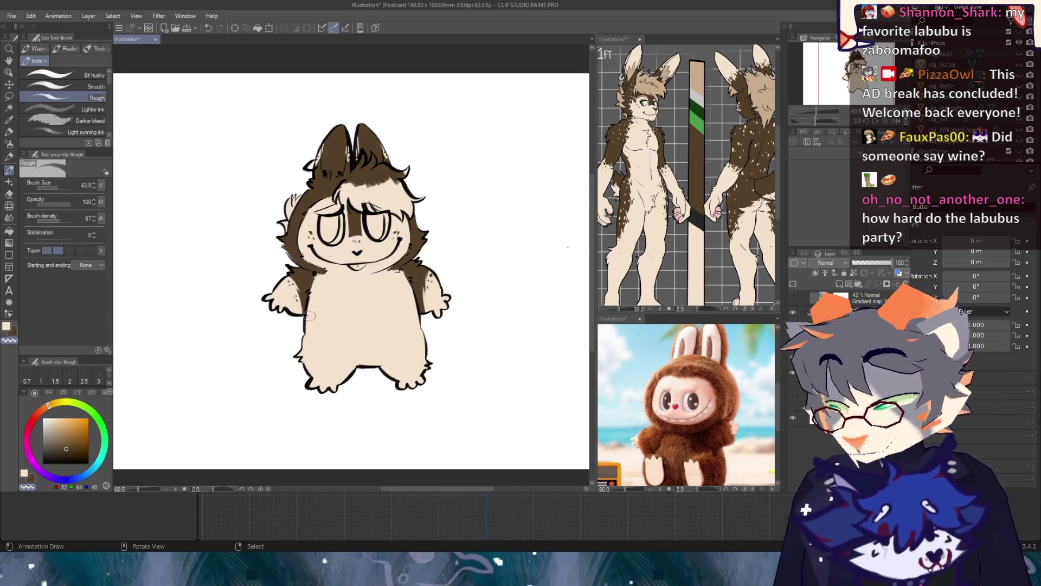
# Step: Shade both sides of the belly brown, undoing a short stray left-belly stroke
pyautogui.moveTo(314, 293)
pyautogui.mouseDown()
pyautogui.moveTo(307, 343)
pyautogui.moveTo(313, 296)
pyautogui.mouseUp()
pyautogui.hotkey('ctrl', 'z')
pyautogui.moveTo(307, 370)
pyautogui.mouseDown()
pyautogui.moveTo(306, 305)
pyautogui.moveTo(309, 376)
pyautogui.mouseUp()
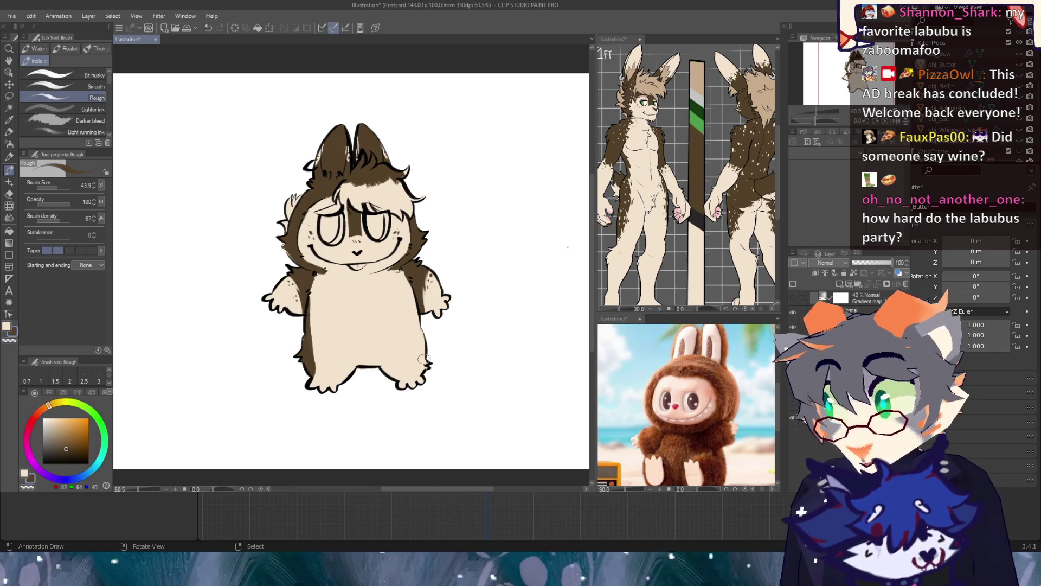
pyautogui.moveTo(423, 374)
pyautogui.mouseDown()
pyautogui.moveTo(420, 288)
pyautogui.moveTo(424, 342)
pyautogui.mouseUp()
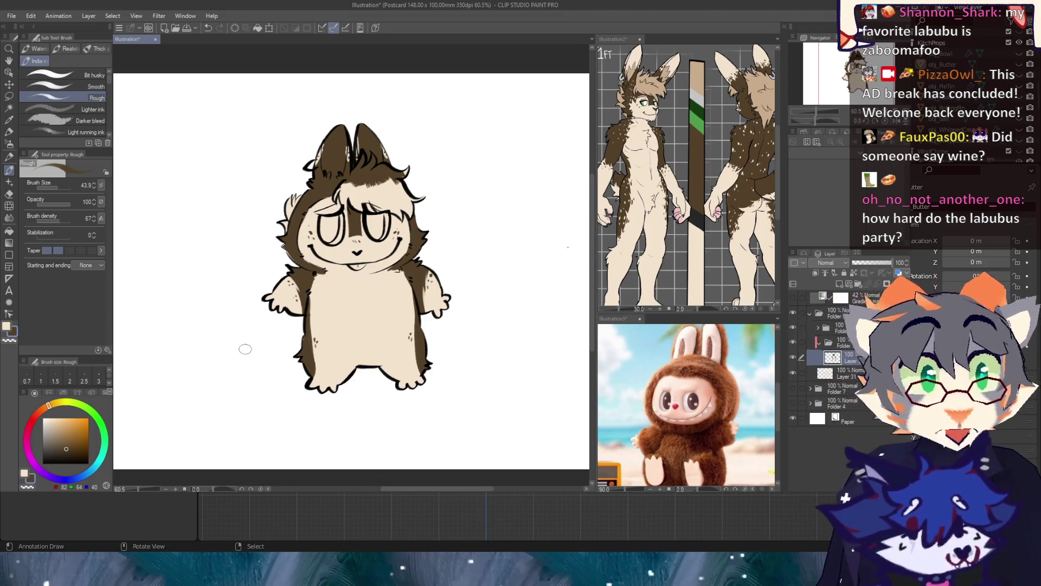
pyautogui.press('c')
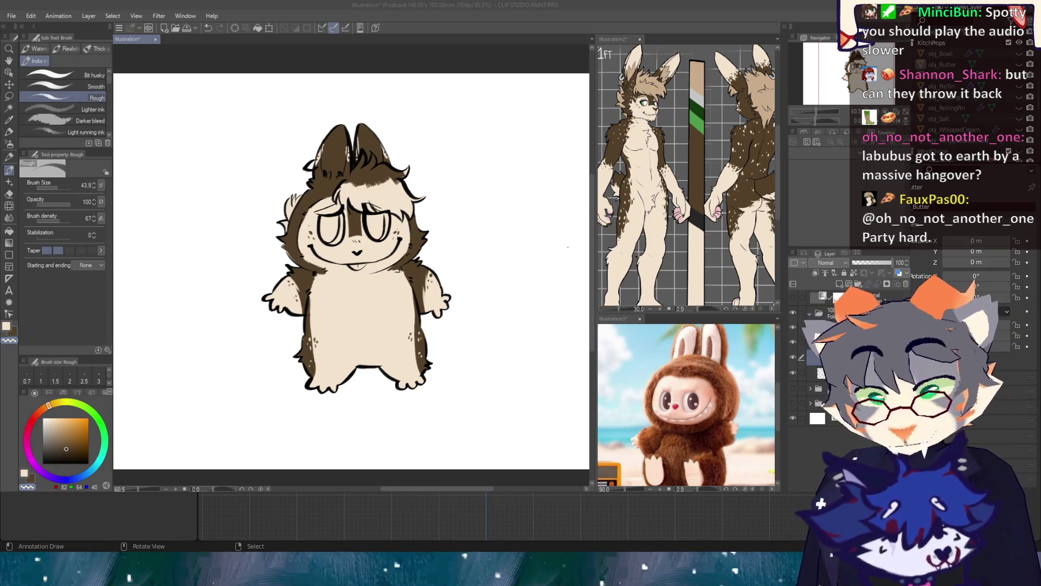
pyautogui.hotkey('alt', 'Tab')
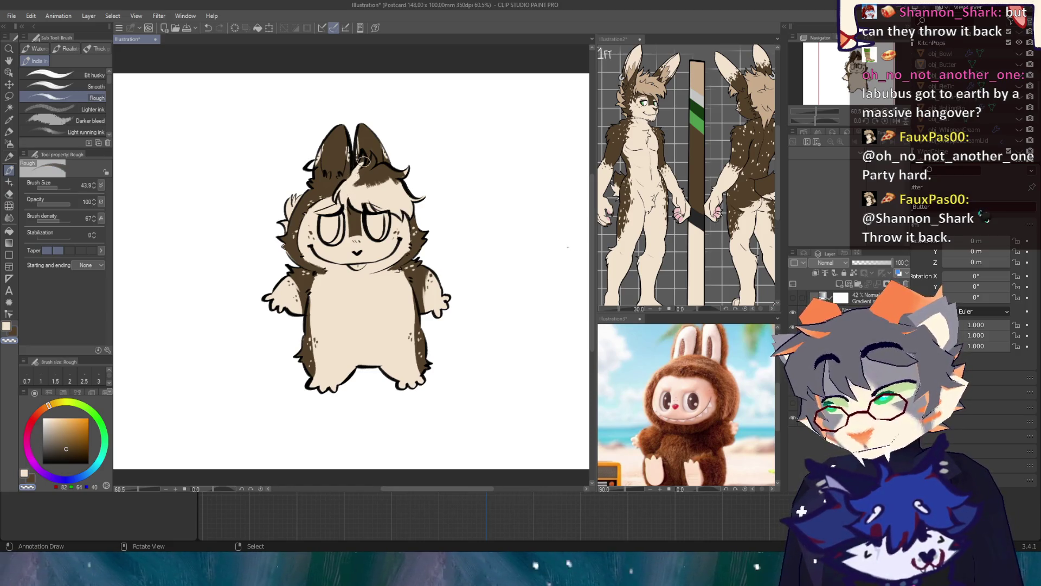
# Step: Brush cream across the hair to cover the dark patch on the right of the head
pyautogui.moveTo(360, 167); pyautogui.dragTo(371, 166)
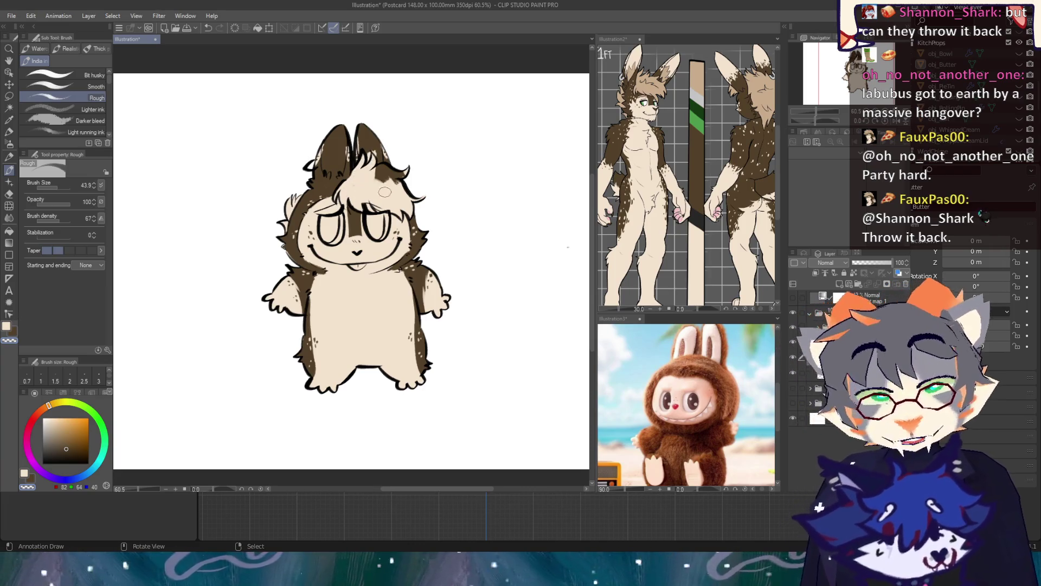
pyautogui.moveTo(377, 182)
pyautogui.mouseDown()
pyautogui.moveTo(400, 174)
pyautogui.moveTo(382, 172)
pyautogui.mouseUp()
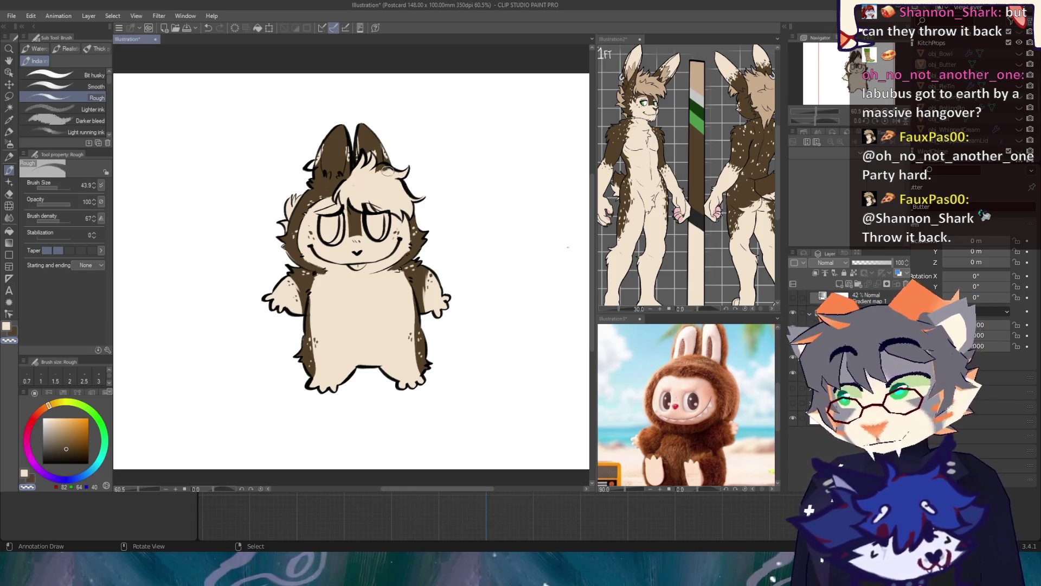
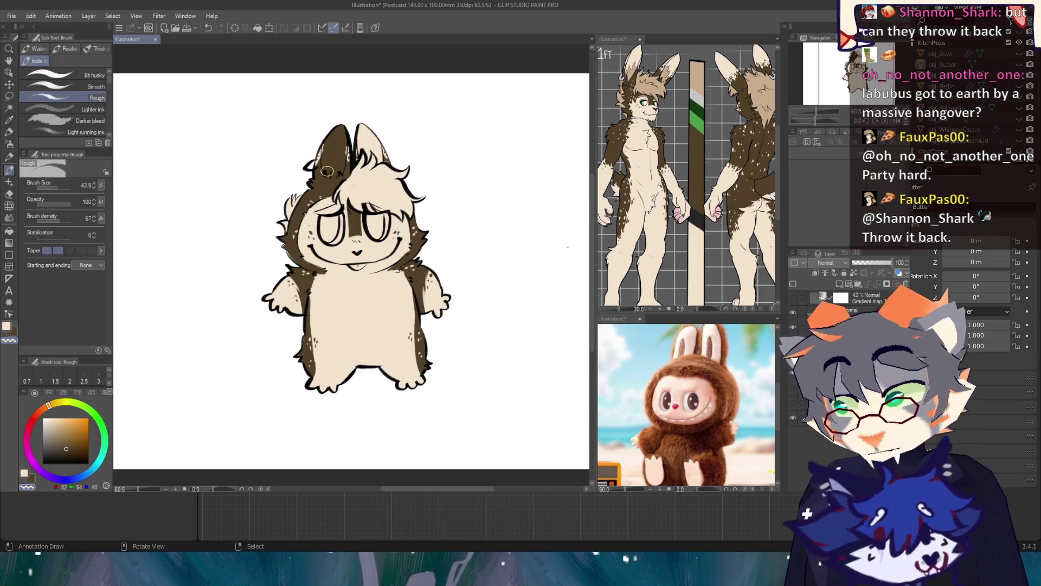
# Step: Paint cream over the dark inner left ear and the brown patch beside the hair tuft
pyautogui.moveTo(324, 145); pyautogui.dragTo(343, 155)
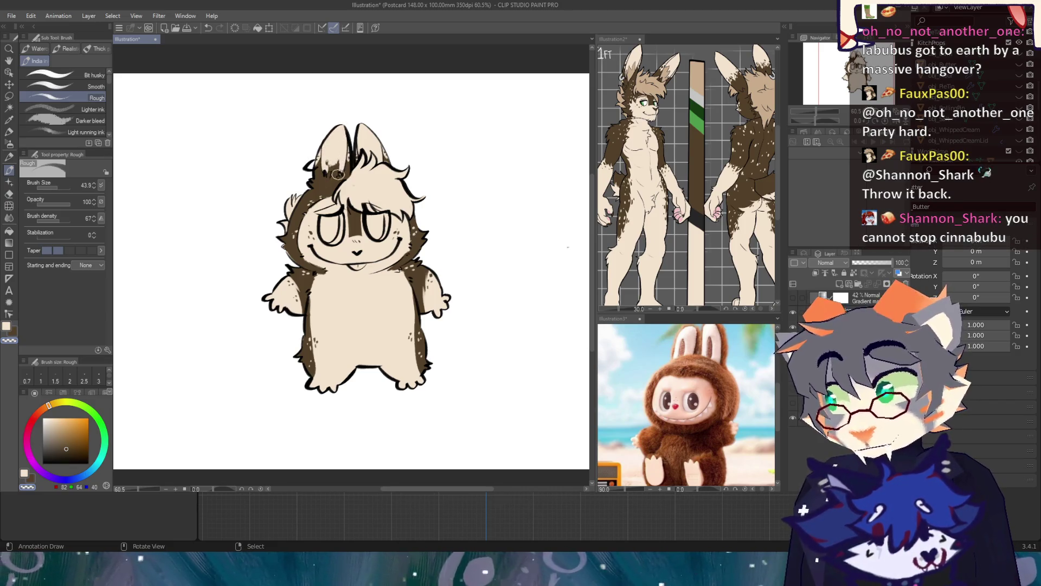
pyautogui.press('x')
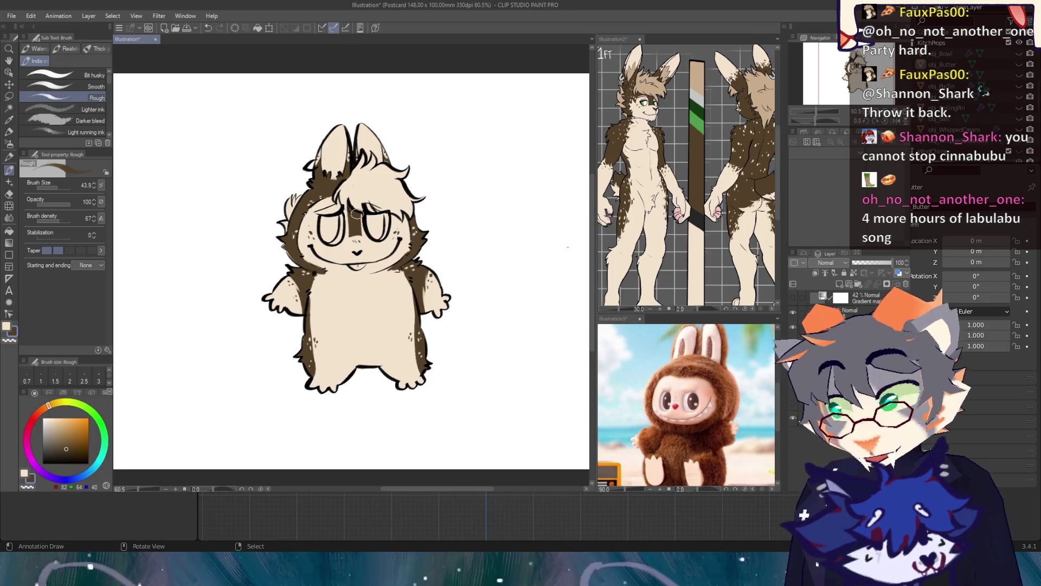
pyautogui.moveTo(339, 178); pyautogui.dragTo(354, 186)
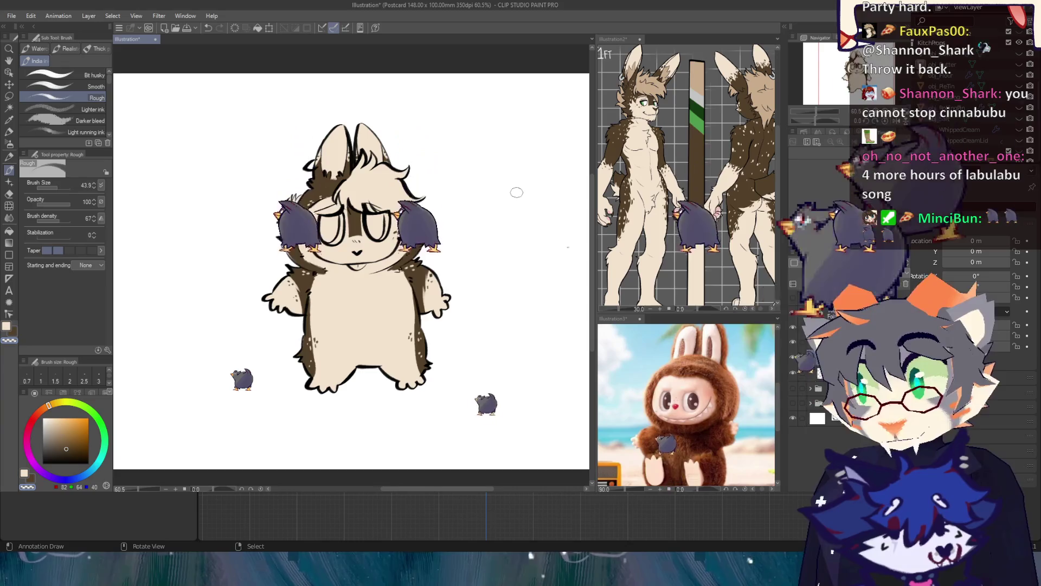
pyautogui.keyDown('alt'); pyautogui.click(643, 179); pyautogui.keyUp('alt')
pyautogui.click(241, 376)
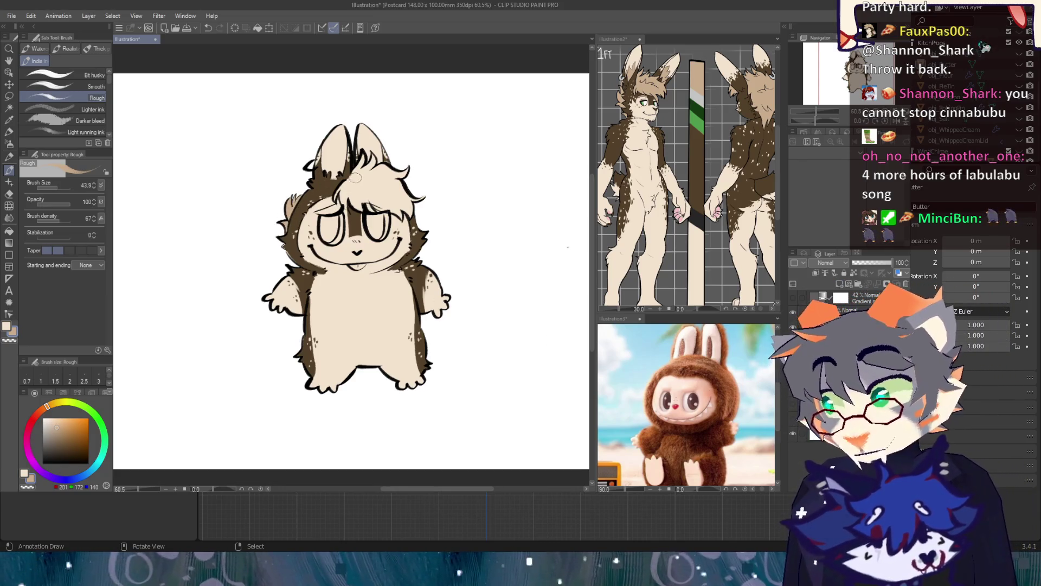
# Step: Undo the last ear stroke and shade the right side of the hair tuft darker tan
pyautogui.hotkey('ctrl', 'z')
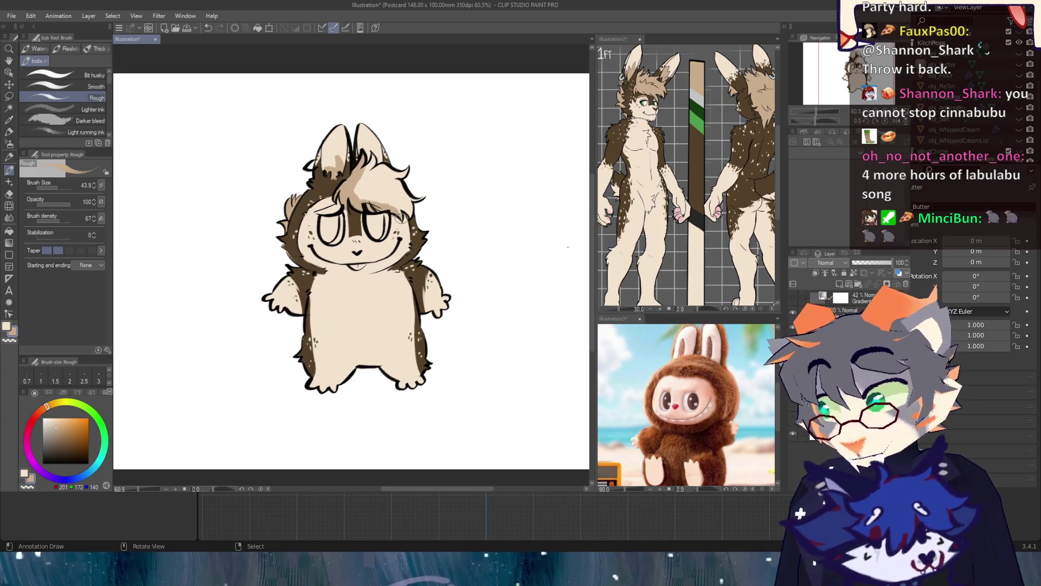
pyautogui.press('c')
pyautogui.press('c')
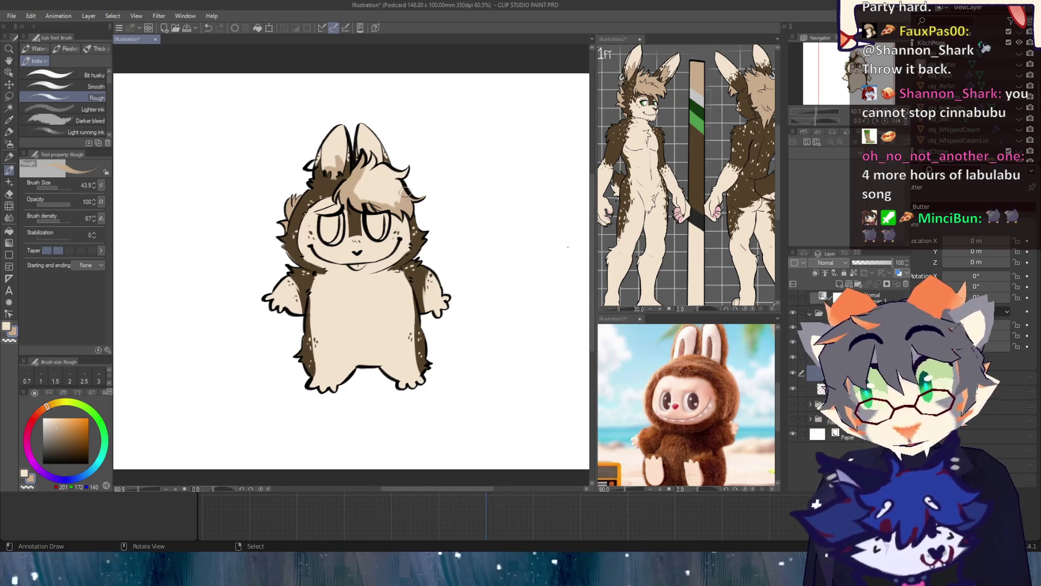
pyautogui.moveTo(401, 197); pyautogui.dragTo(382, 185)
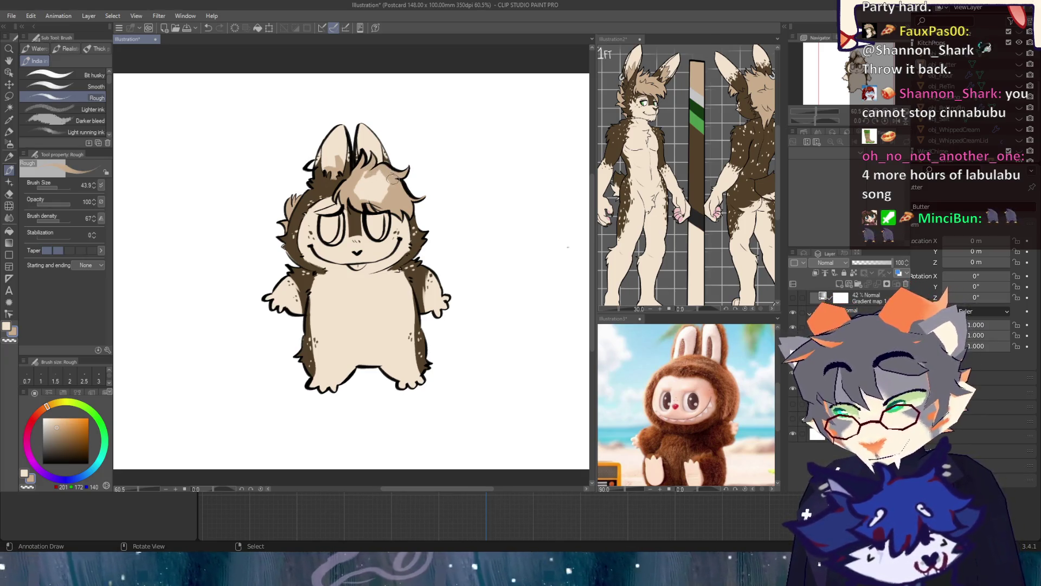
pyautogui.moveTo(381, 191); pyautogui.dragTo(381, 202)
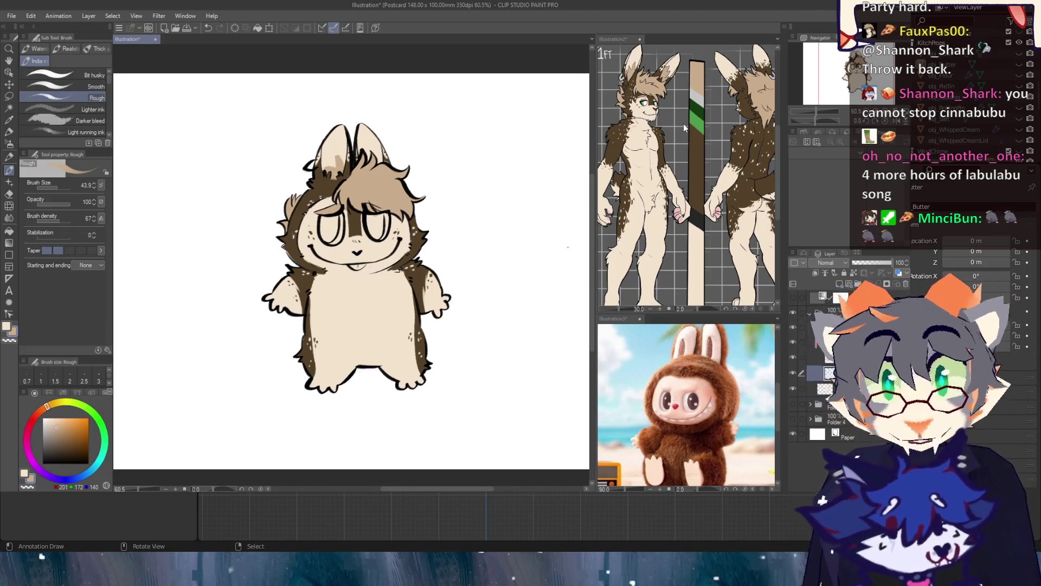
# Step: Sample light pink from the reference sheet and dab it onto the bunny's left paw
pyautogui.click(741, 212)
pyautogui.press('i')
pyautogui.click(716, 214)
pyautogui.press('b')
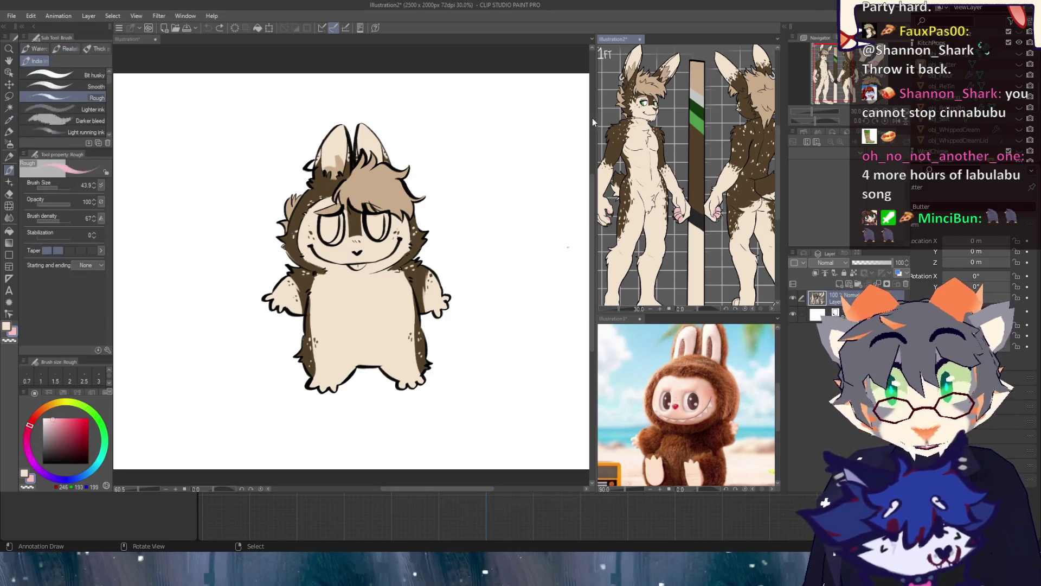
pyautogui.click(441, 181)
pyautogui.click(279, 299)
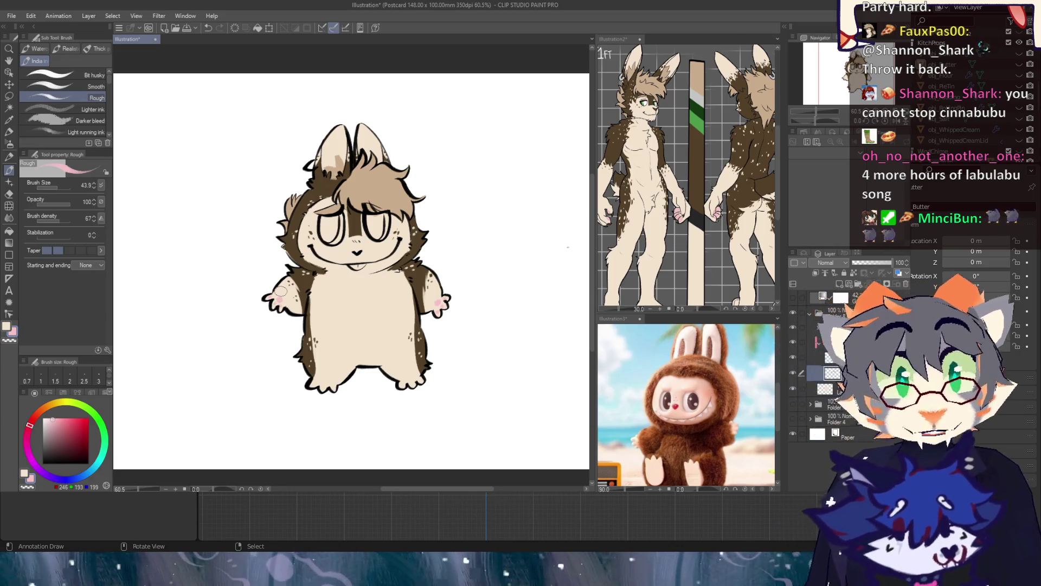
# Step: Sample the beige body colour and lighten it to near white for the teeth
pyautogui.keyDown('alt'); pyautogui.click(352, 297); pyautogui.keyUp('alt')
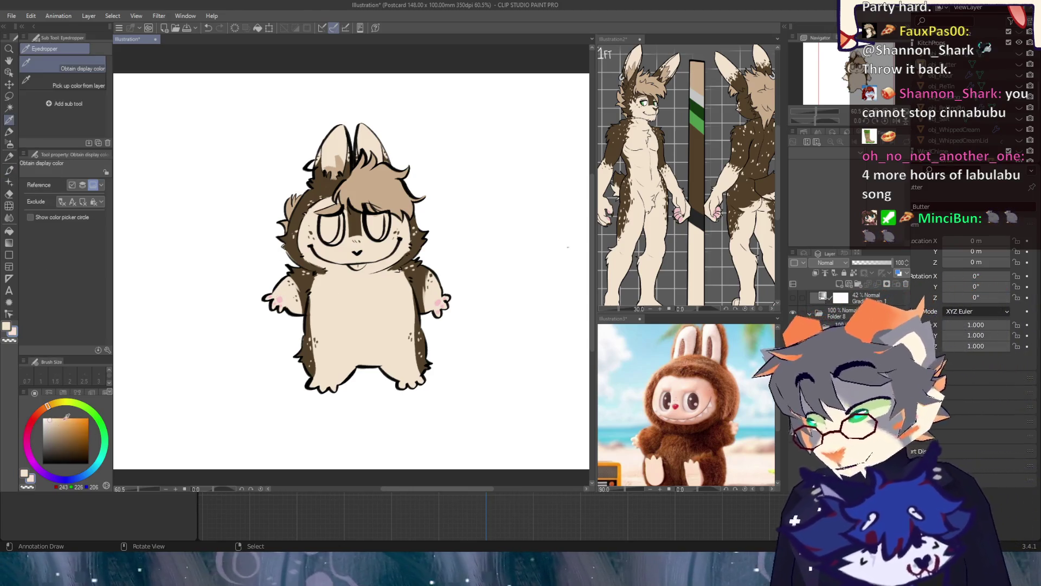
pyautogui.click(46, 417)
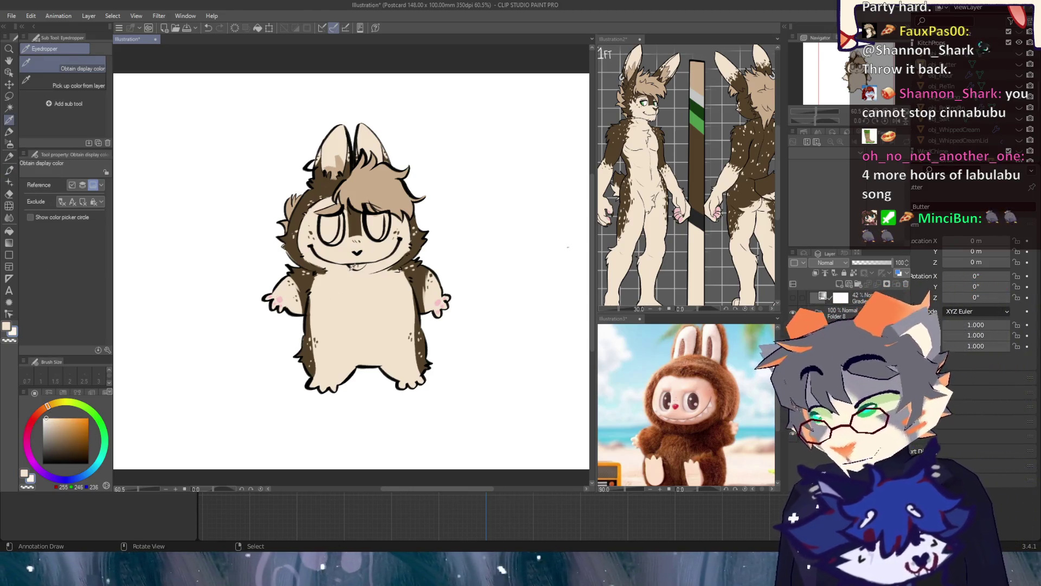
pyautogui.click(8, 170)
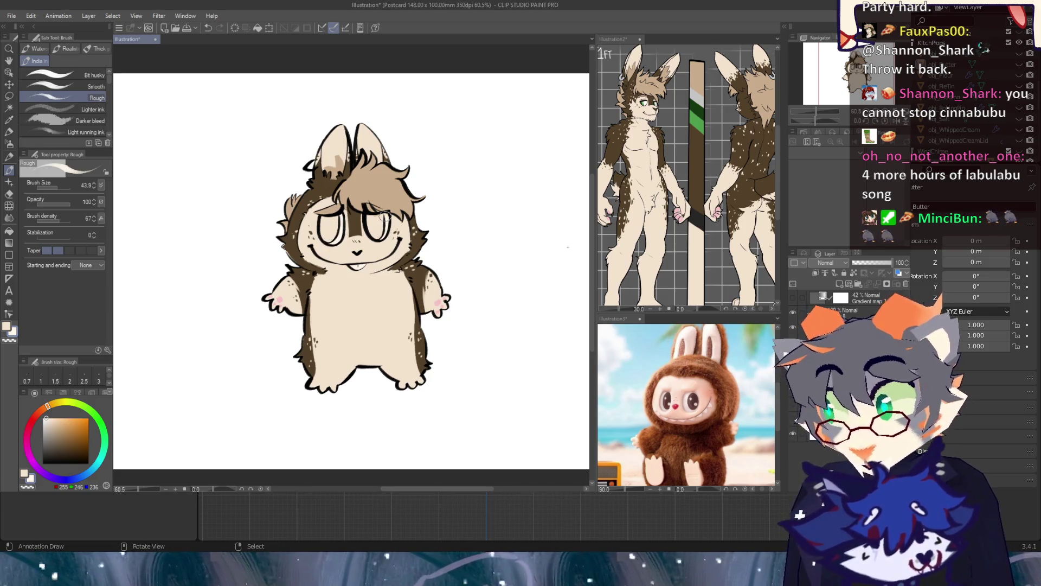
pyautogui.click(704, 118)
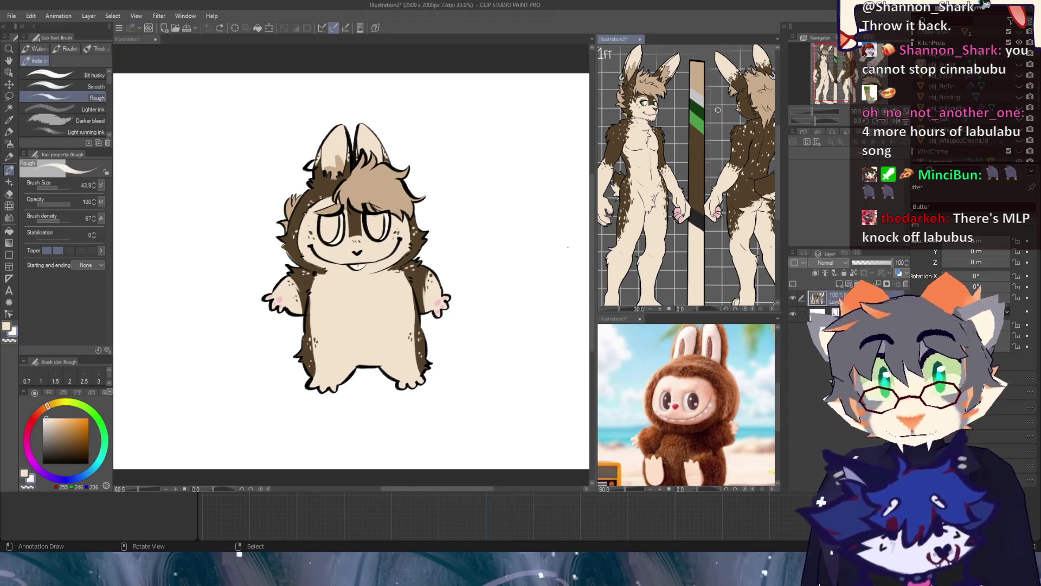
# Step: Sample the reference's green stripe, darken it, and paint the bunny's left eye dark green
pyautogui.press('i')
pyautogui.click(703, 118)
pyautogui.click(700, 125)
pyautogui.click(560, 144)
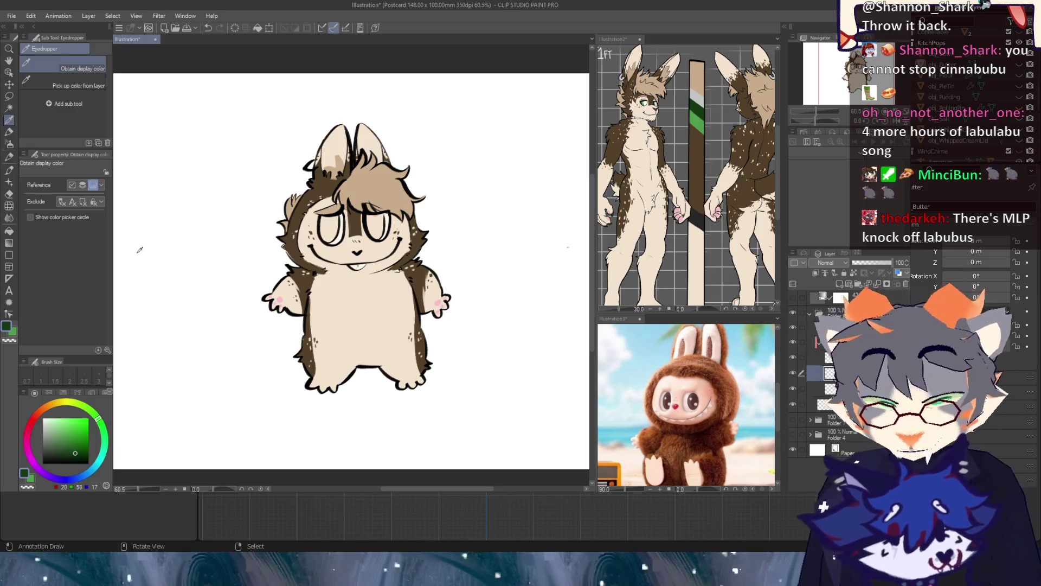
pyautogui.click(9, 173)
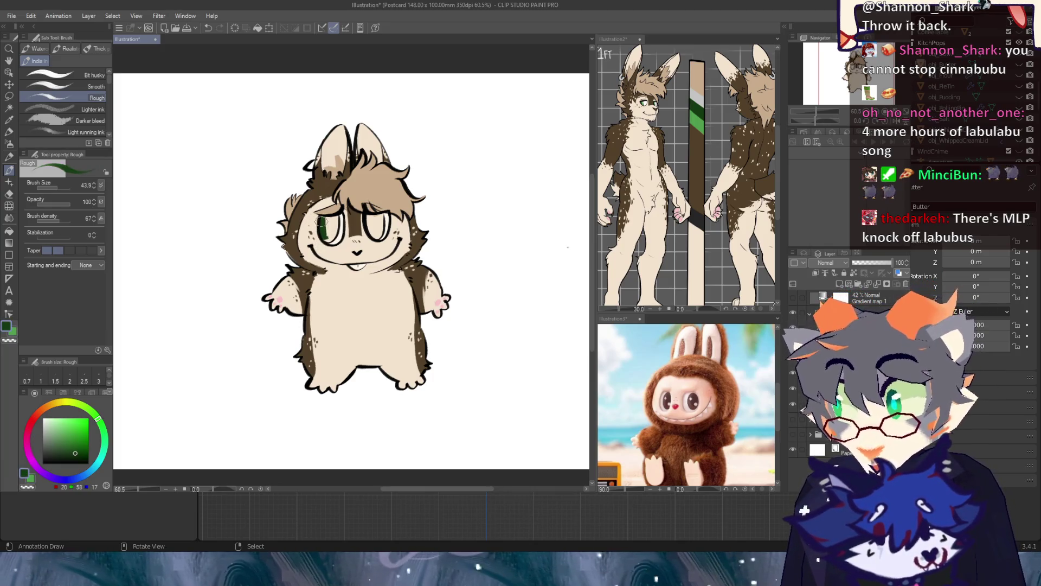
pyautogui.moveTo(334, 217); pyautogui.dragTo(333, 230)
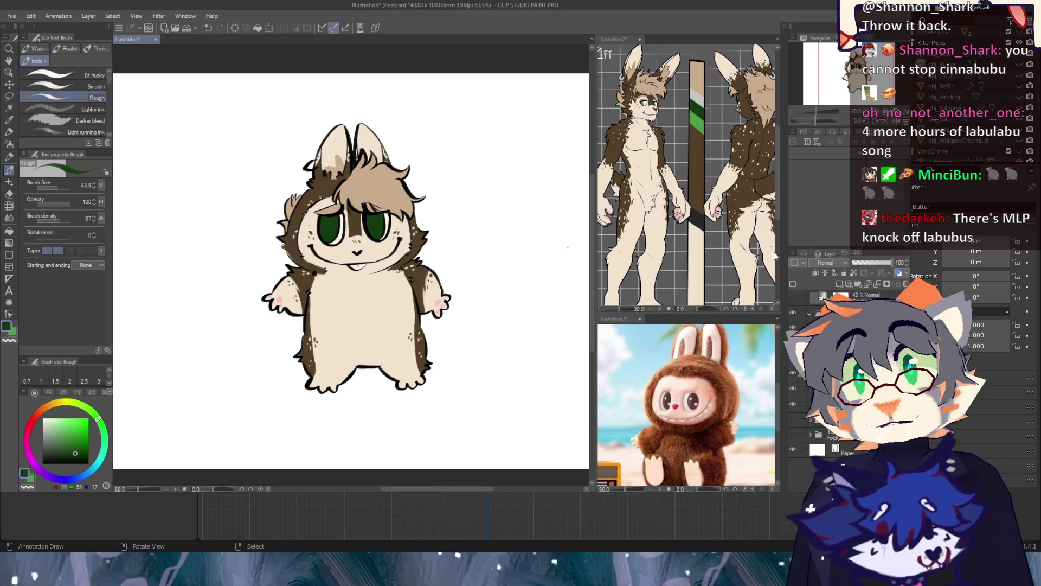
# Step: Add lighter green highlights across the lower halves of the eyes
pyautogui.click(66, 435)
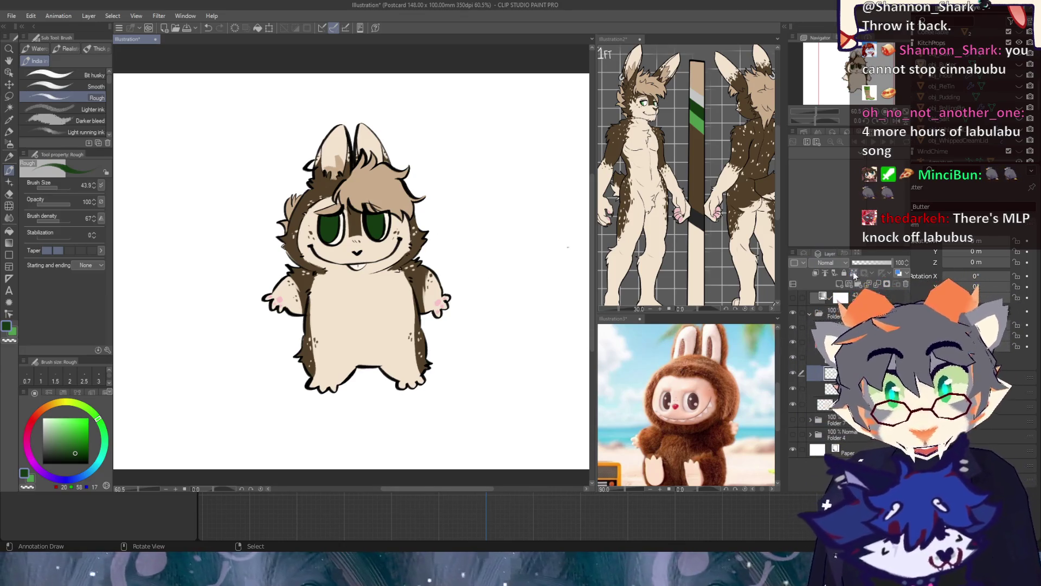
pyautogui.moveTo(324, 237); pyautogui.dragTo(381, 235)
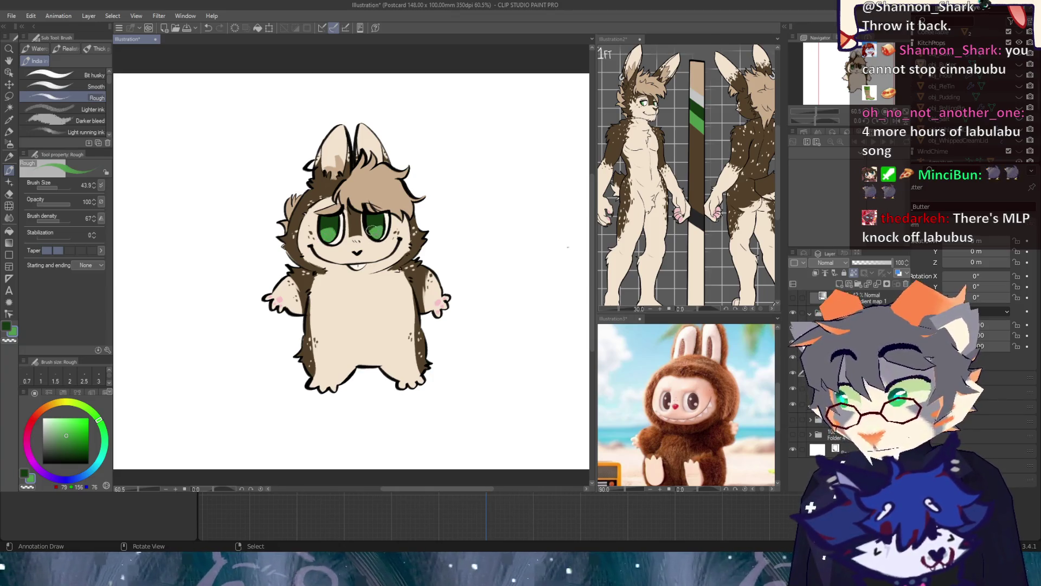
pyautogui.keyDown('alt'); pyautogui.click(328, 230); pyautogui.keyUp('alt')
pyautogui.keyDown('alt'); pyautogui.click(158, 288); pyautogui.keyUp('alt')
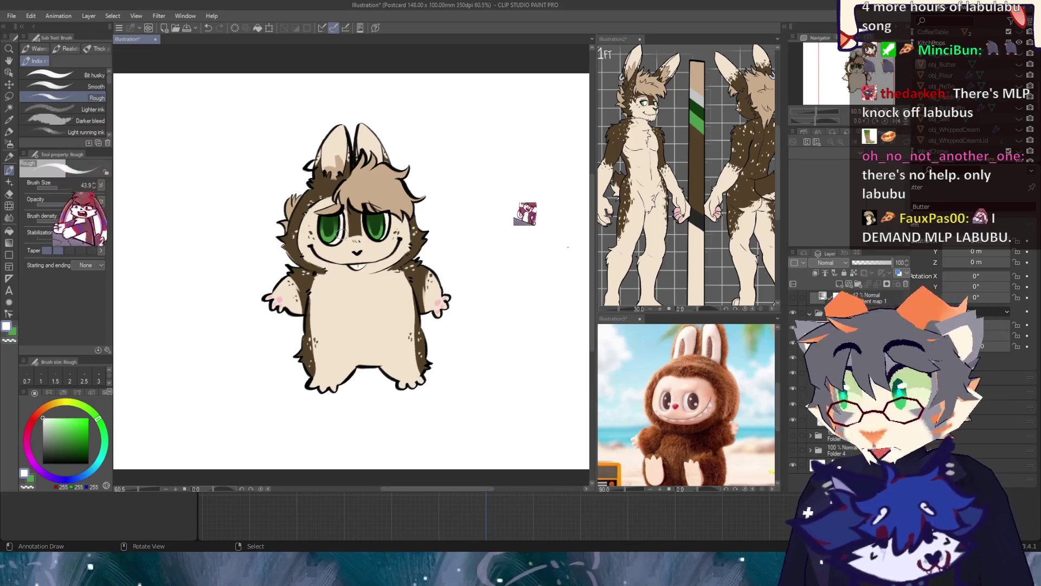
# Step: Paint white star sparkles in the eyes, then set the drawing colour to black
pyautogui.moveTo(330, 234); pyautogui.dragTo(336, 234)
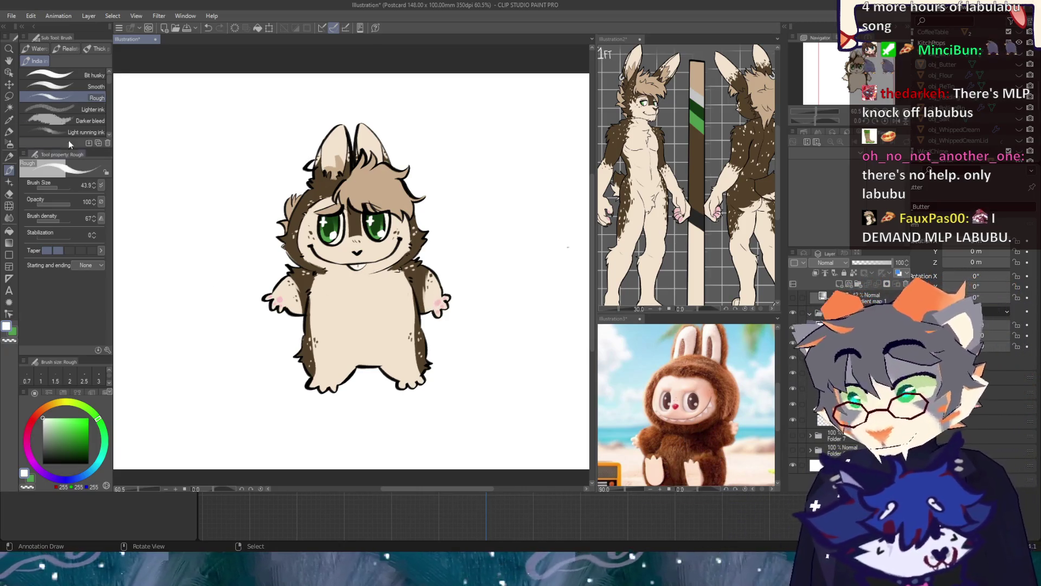
pyautogui.click(43, 464)
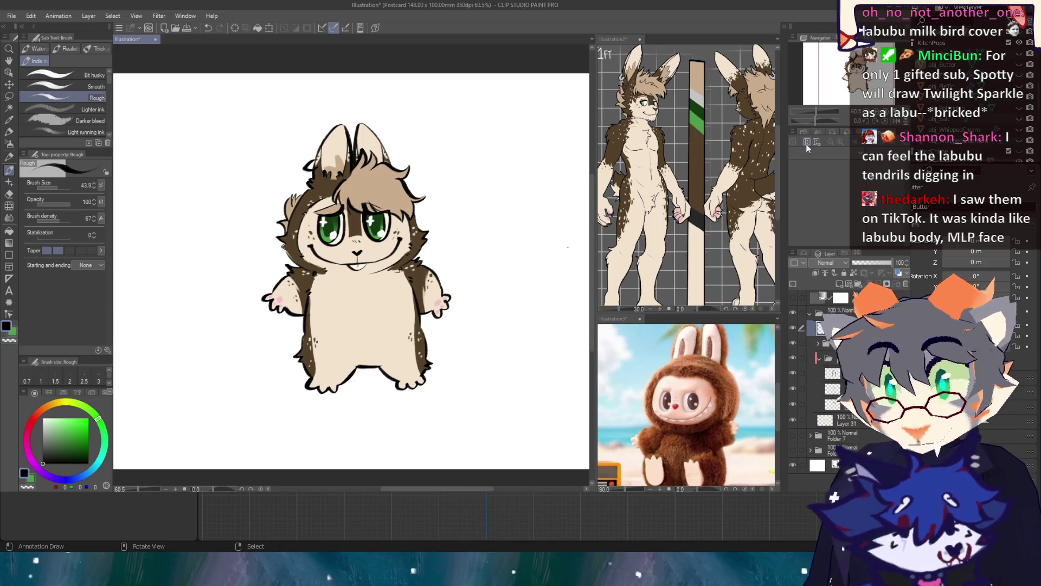
# Step: Check the reference, sample the fur brown, and shift the colour through dark red to navy
pyautogui.scroll(-10, 758, 109)
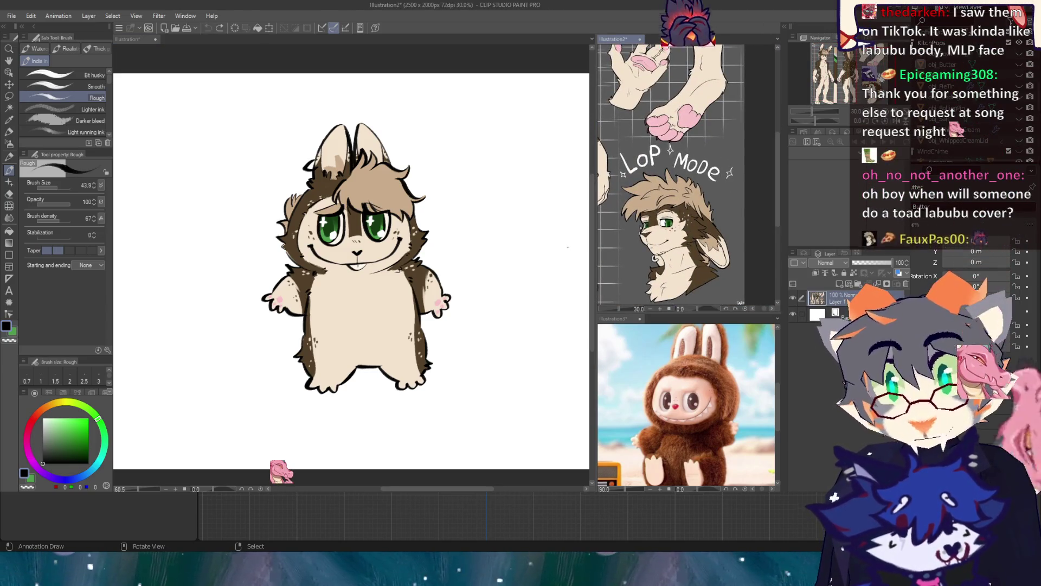
pyautogui.scroll(10, 688, 174)
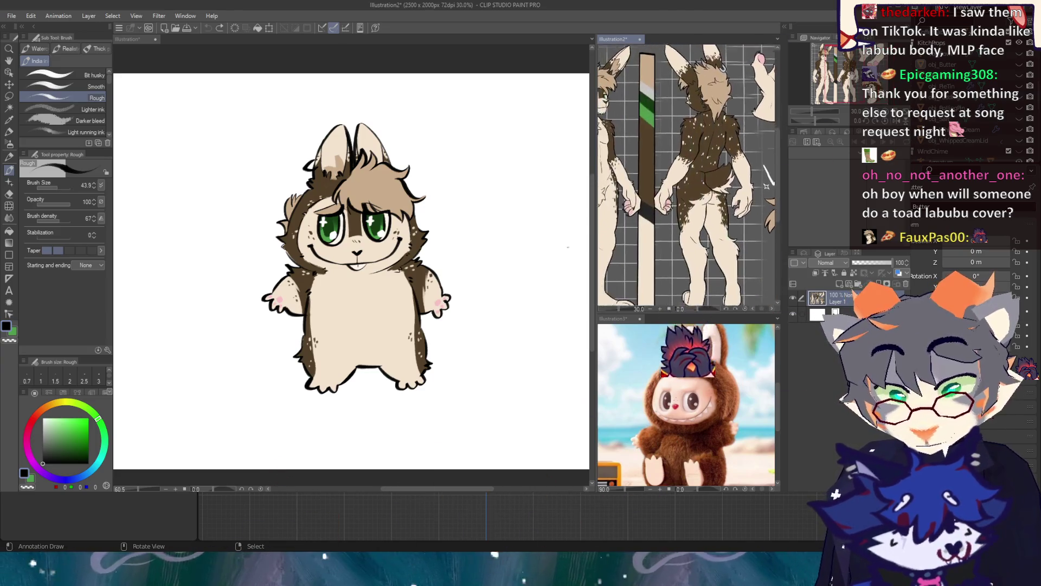
pyautogui.scroll(3, 688, 174)
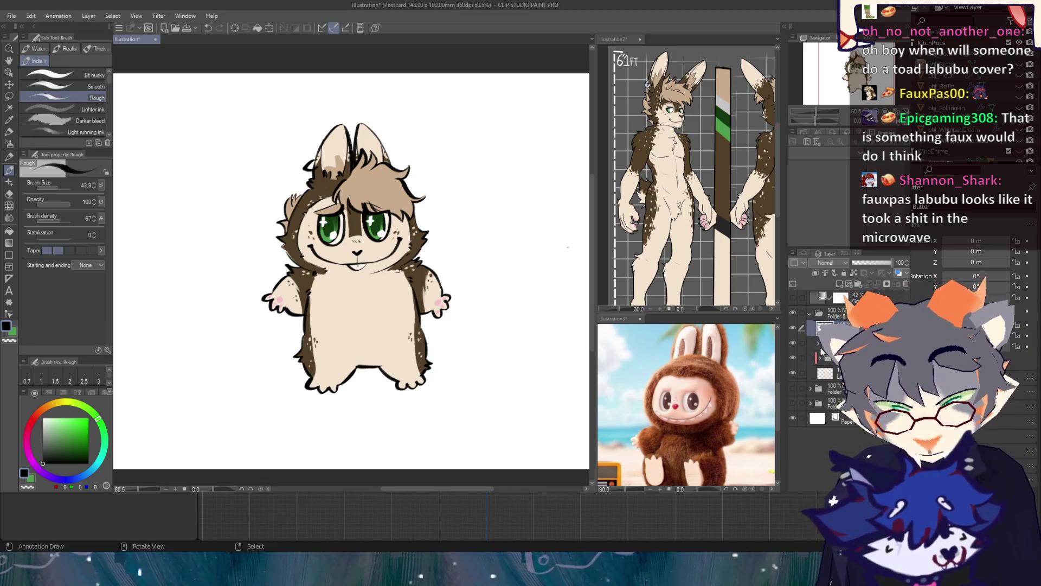
pyautogui.keyDown('alt'); pyautogui.click(434, 274); pyautogui.keyUp('alt')
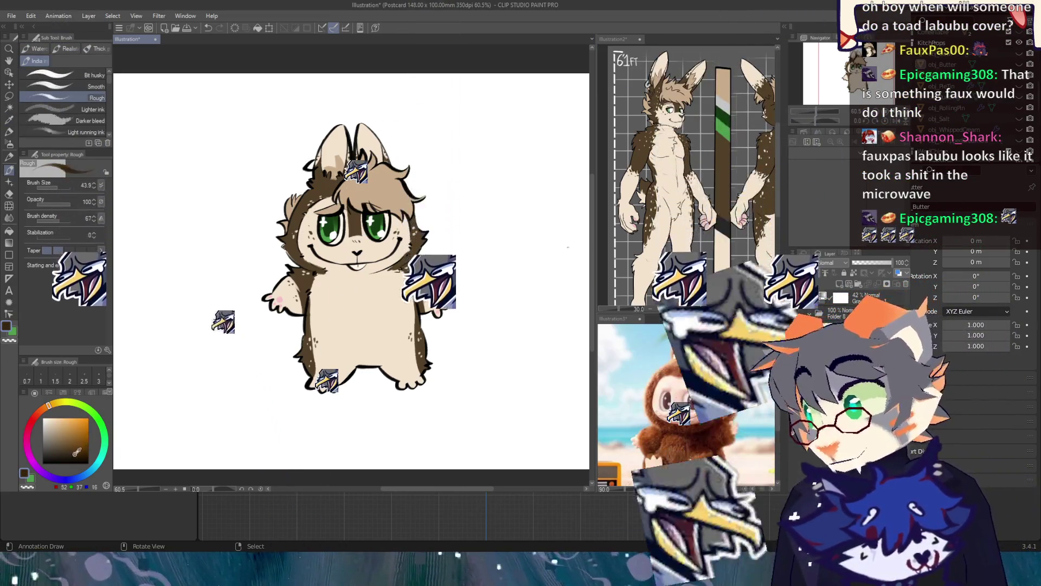
pyautogui.click(75, 456)
pyautogui.click(31, 429)
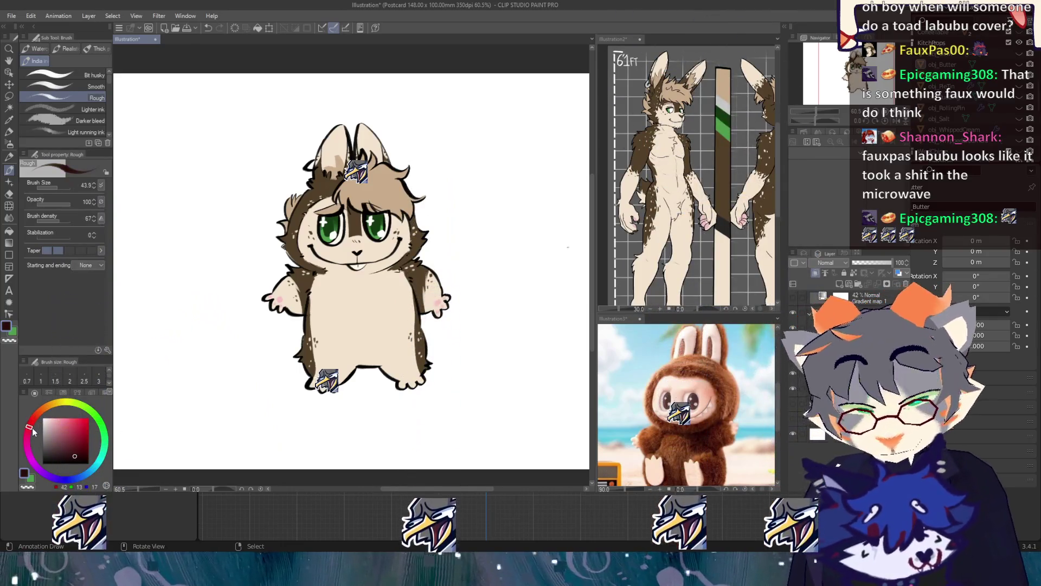
pyautogui.click(66, 479)
# Step: Switch to the Fill tool for the line art
pyautogui.click(9, 232)
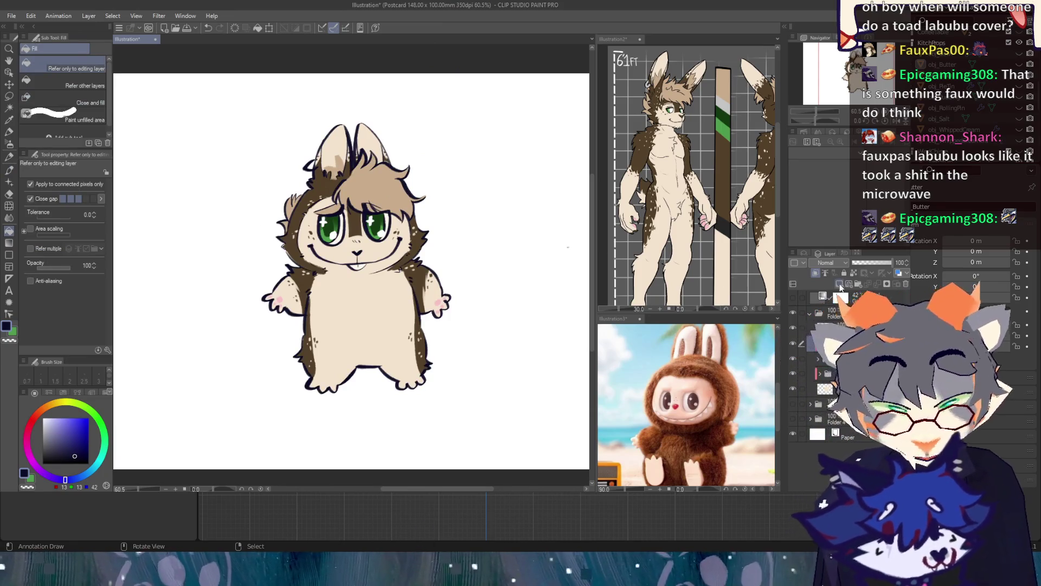
# Step: Fine-tune the blue to a darker navy for recolouring the bunny's outline
pyautogui.click(79, 442)
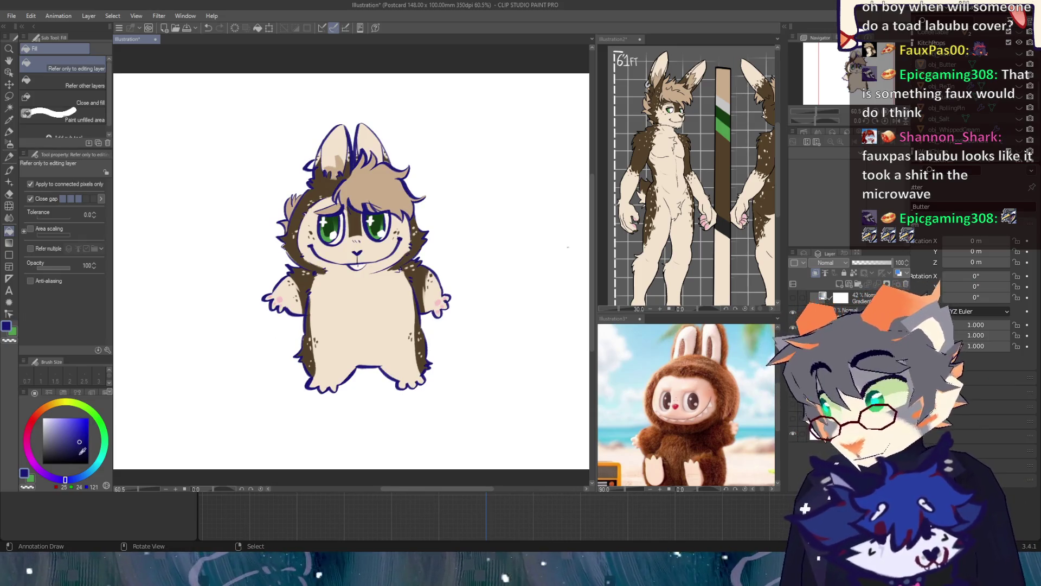
pyautogui.click(83, 450)
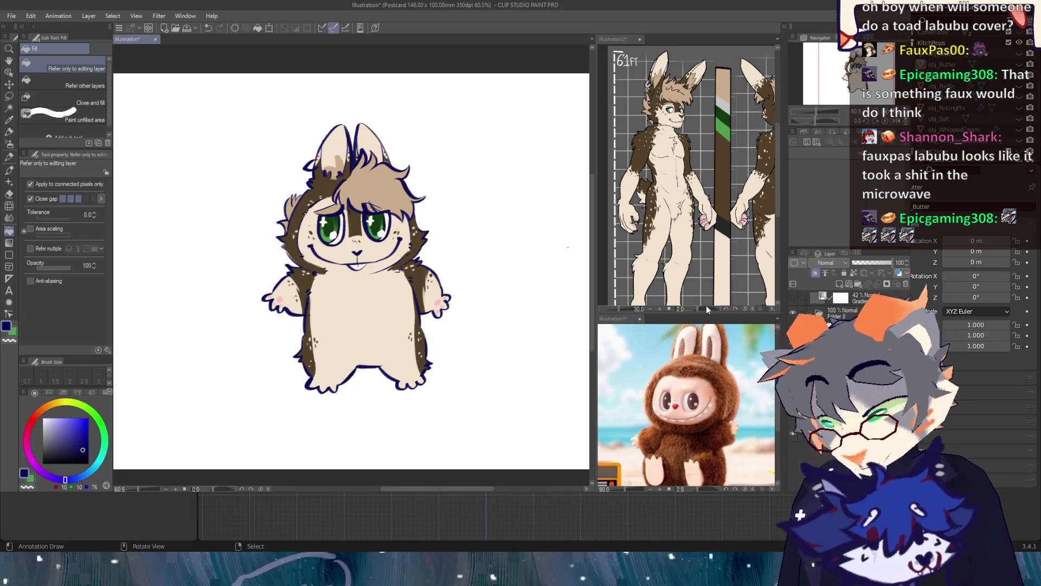
pyautogui.click(816, 273)
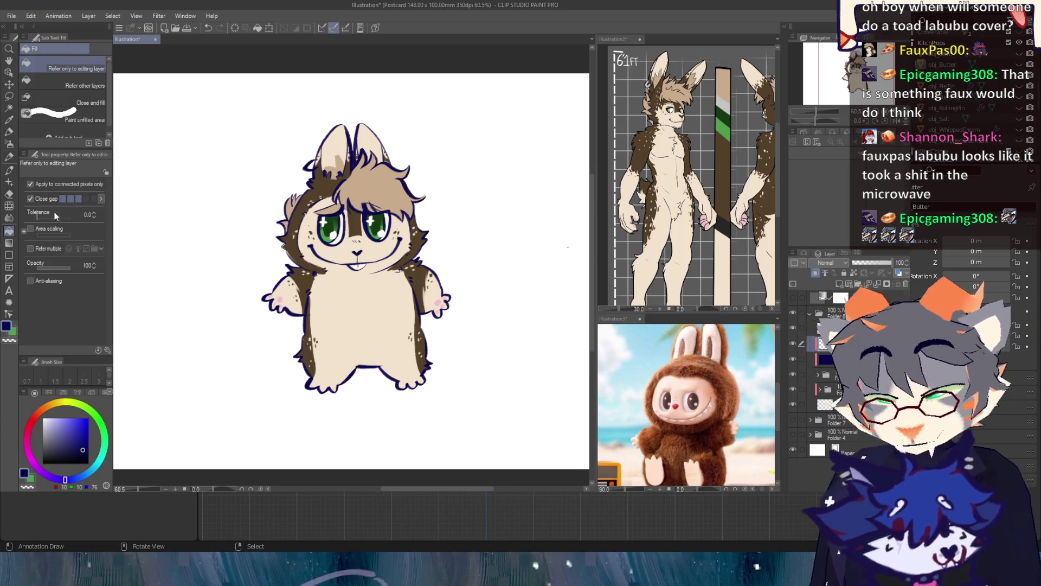
# Step: Paint bright red accent strokes across the hair fringe, a cheek, the body sides and beside the arms
pyautogui.press('b')
pyautogui.click(88, 418)
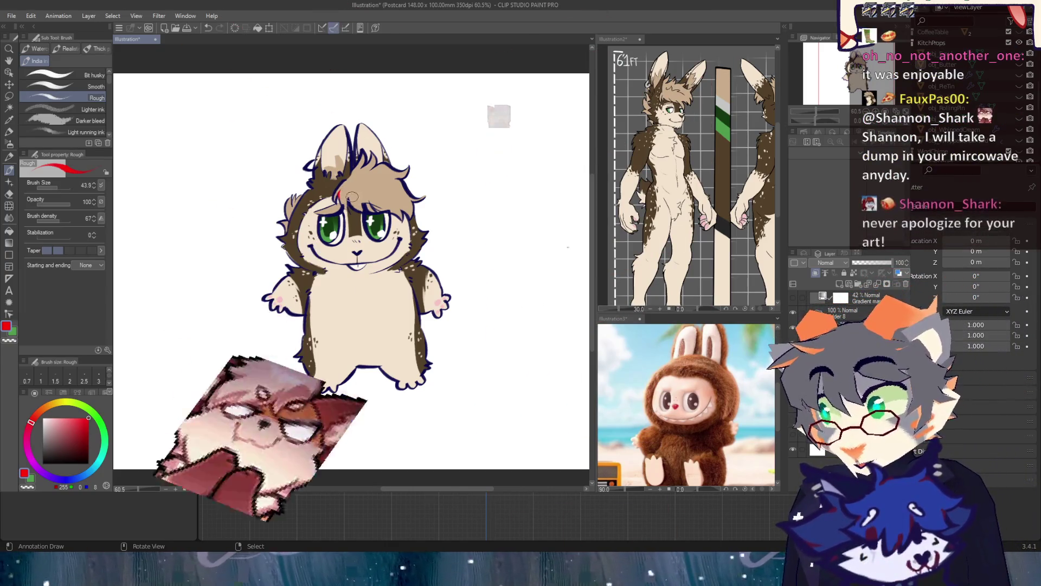
pyautogui.moveTo(341, 196)
pyautogui.mouseDown()
pyautogui.moveTo(377, 209)
pyautogui.moveTo(401, 197)
pyautogui.mouseUp()
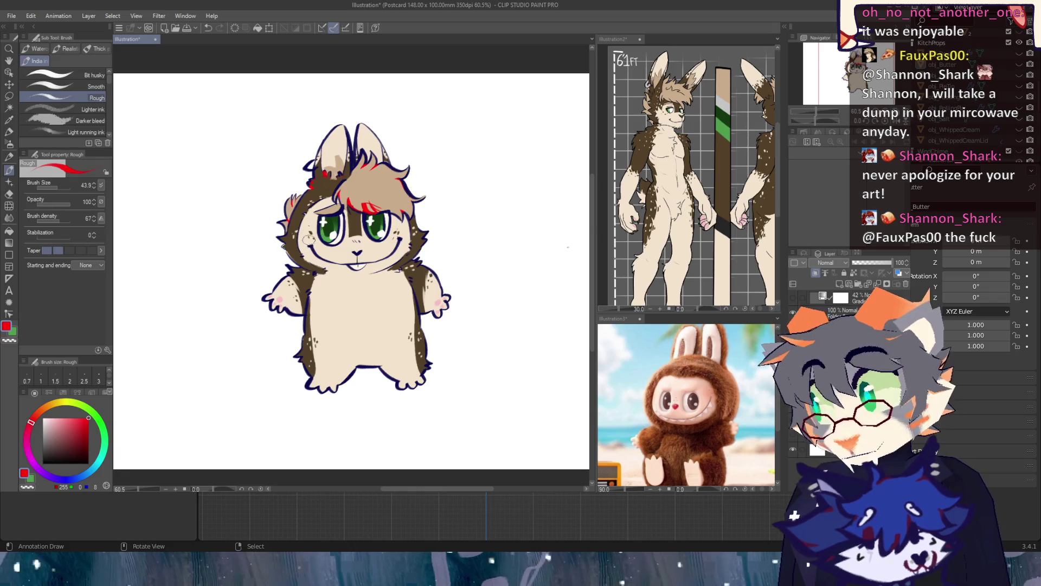
pyautogui.moveTo(398, 240); pyautogui.dragTo(401, 237)
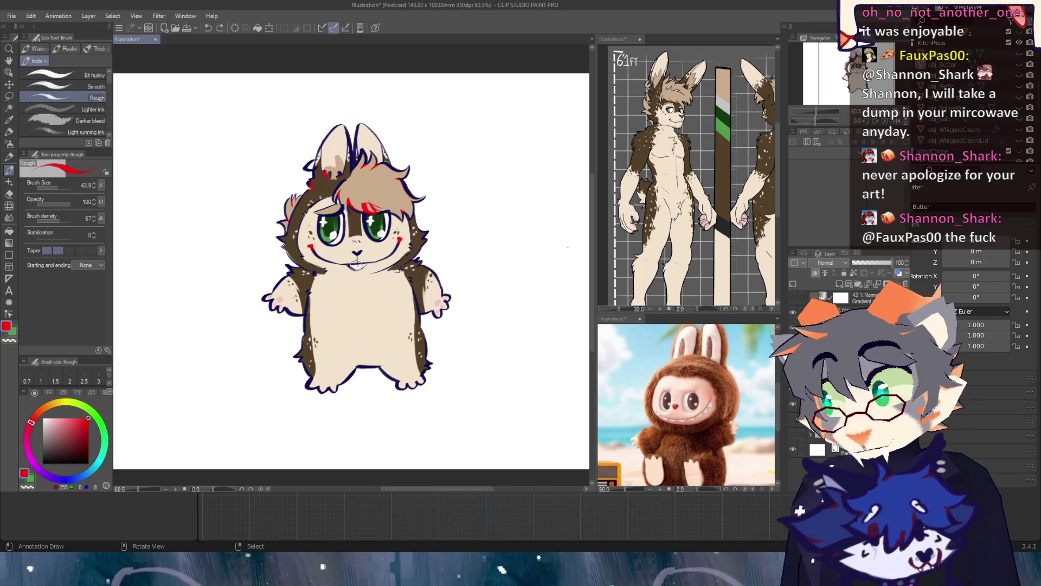
pyautogui.moveTo(409, 274); pyautogui.dragTo(411, 288)
pyautogui.moveTo(314, 273)
pyautogui.mouseDown()
pyautogui.moveTo(312, 294)
pyautogui.moveTo(284, 308)
pyautogui.mouseUp()
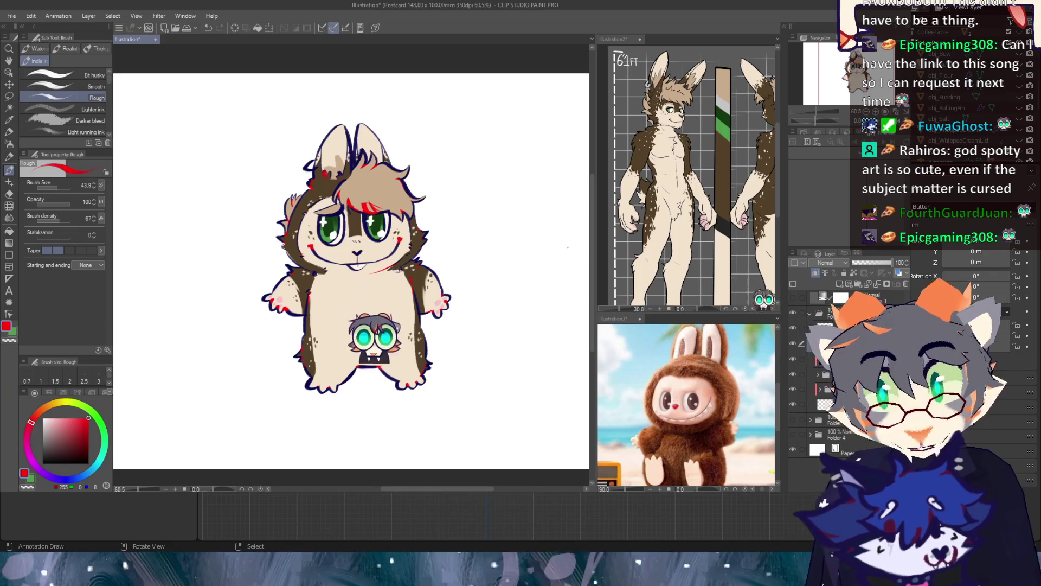
# Step: Lower the red accent layer inside the folder to 39% opacity
pyautogui.click(810, 313)
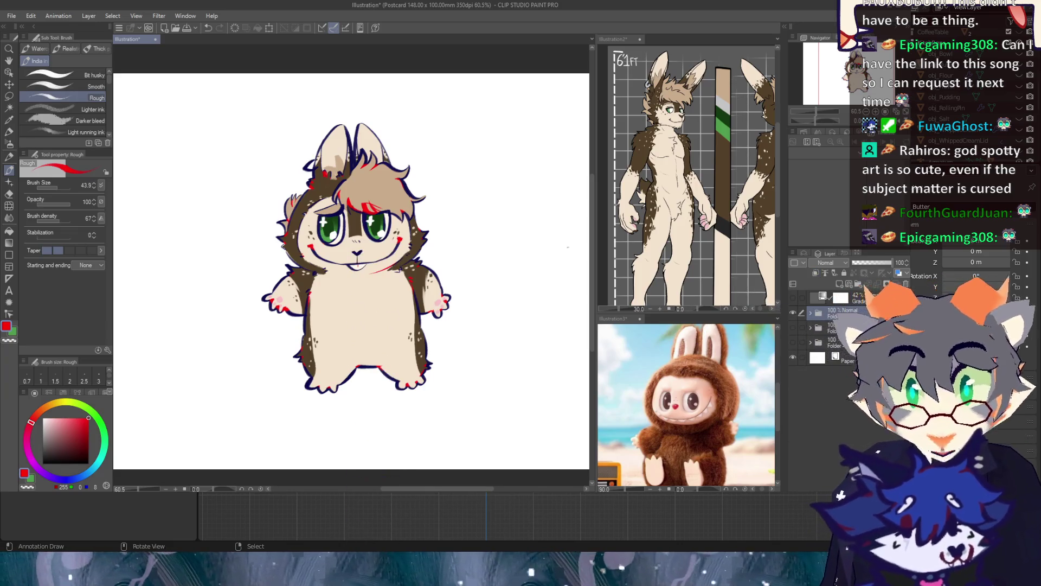
pyautogui.click(809, 313)
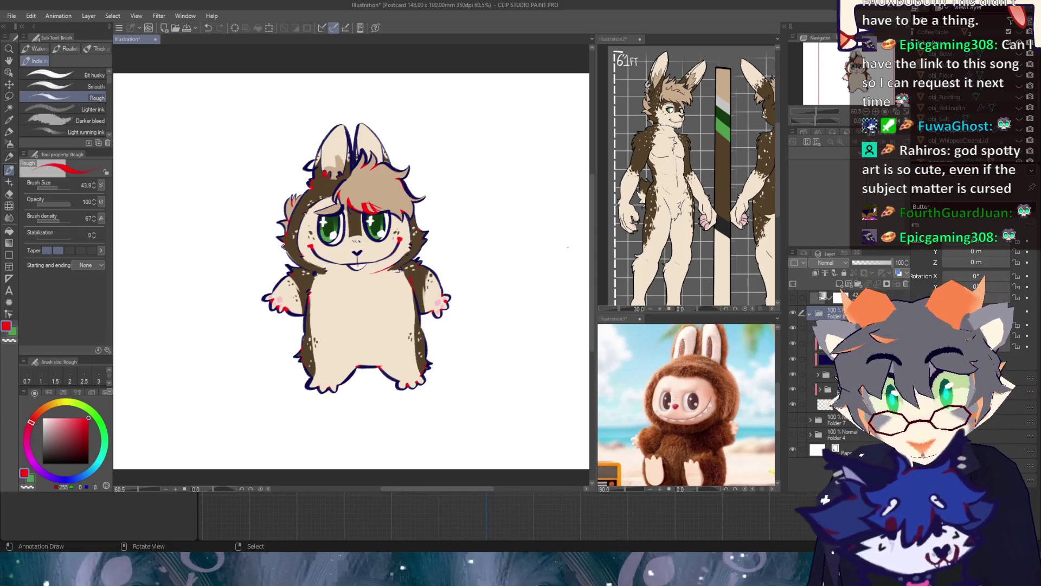
pyautogui.click(835, 344)
pyautogui.click(870, 263)
pyautogui.moveTo(870, 265); pyautogui.dragTo(866, 264)
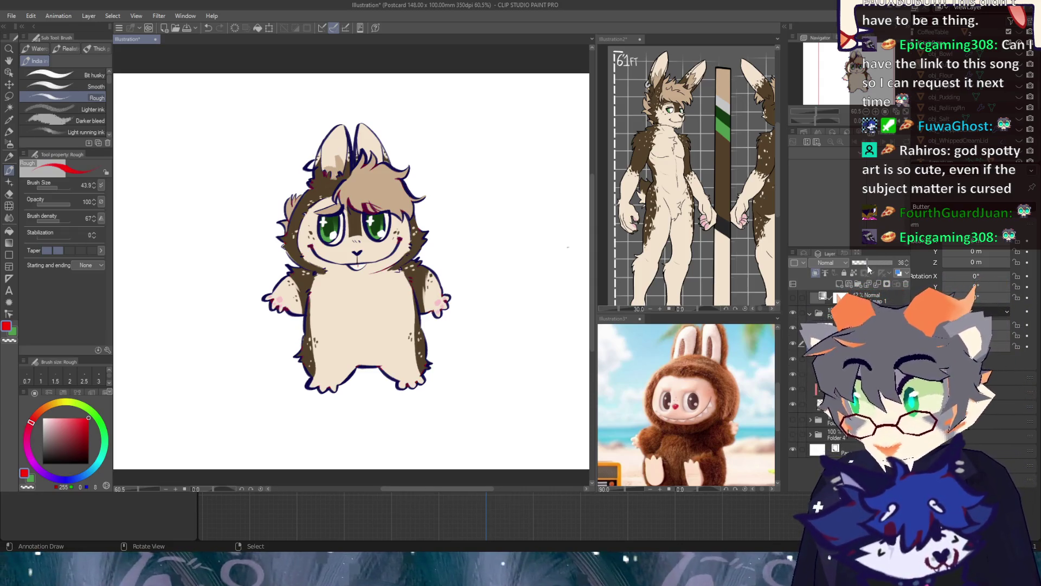
pyautogui.click(810, 313)
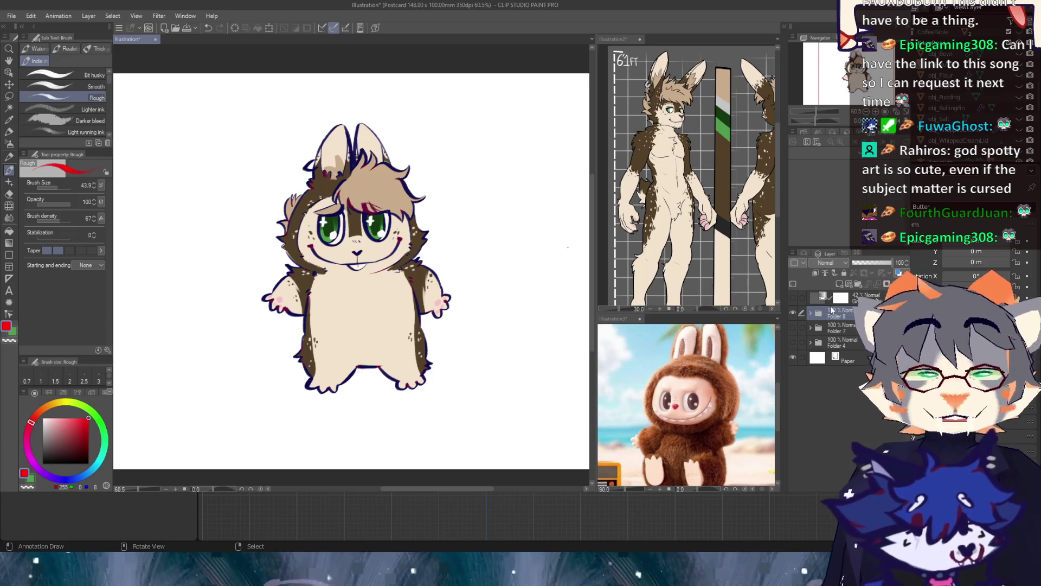
# Step: Hide and re-show the Paper layer to check the transparent background
pyautogui.click(792, 359)
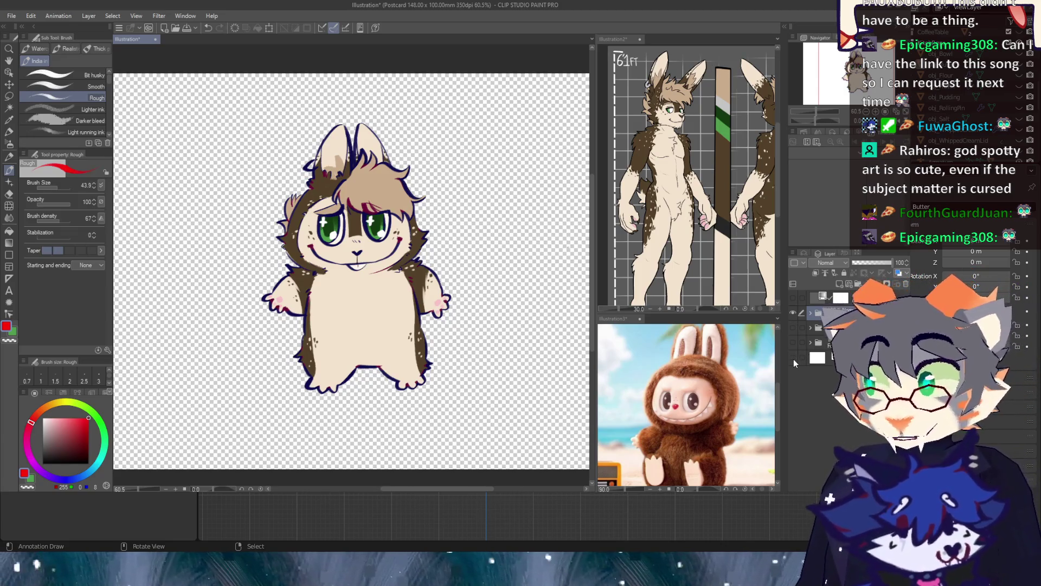
pyautogui.click(793, 359)
pyautogui.scroll(5, 298, 409)
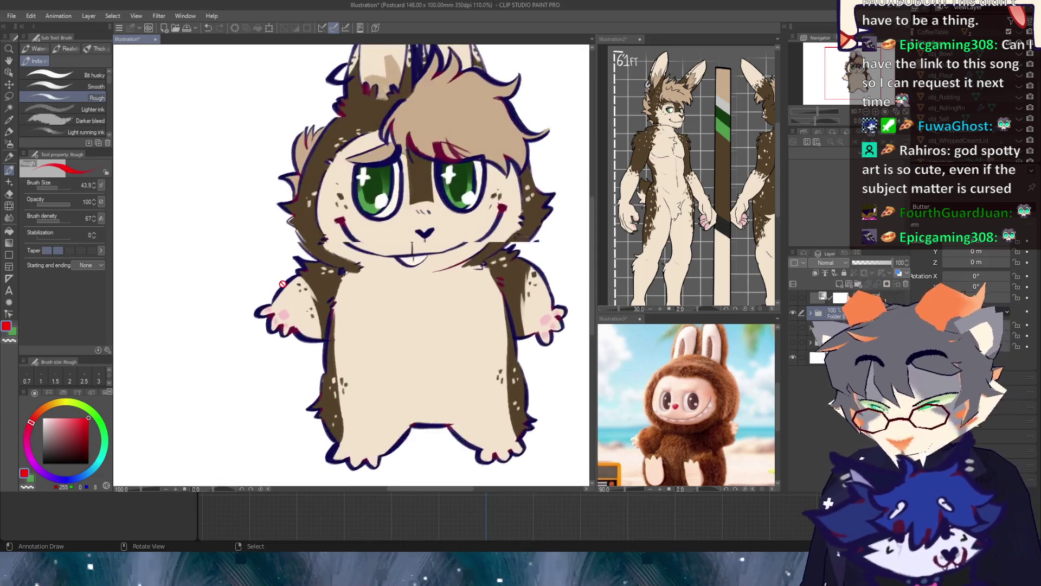
# Step: Sample maroon, shrink the brush to 9.3, and handwrite a signature beside the left arm
pyautogui.keyDown('alt'); pyautogui.click(310, 386); pyautogui.keyUp('alt')
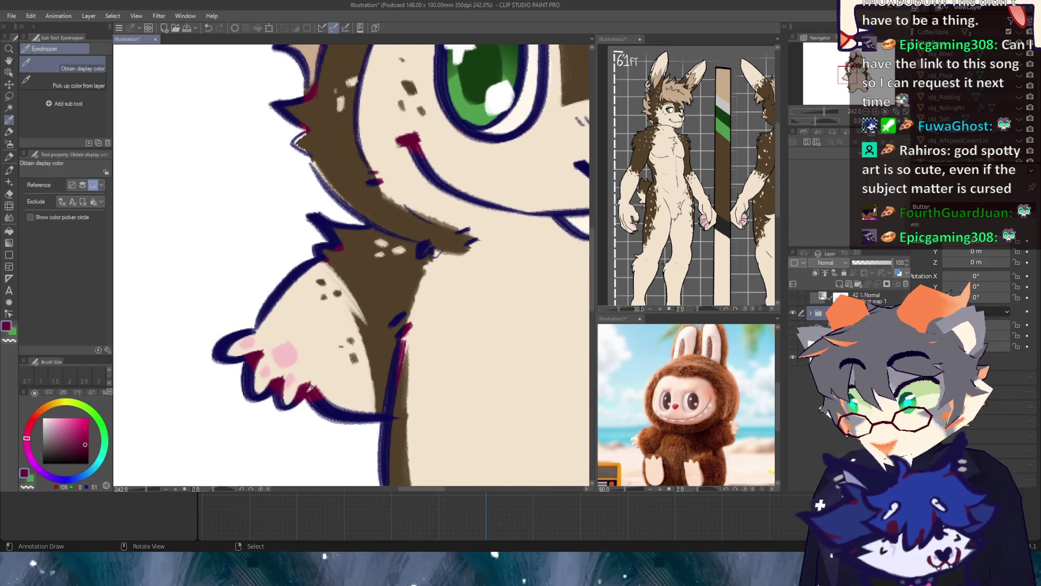
pyautogui.click(810, 314)
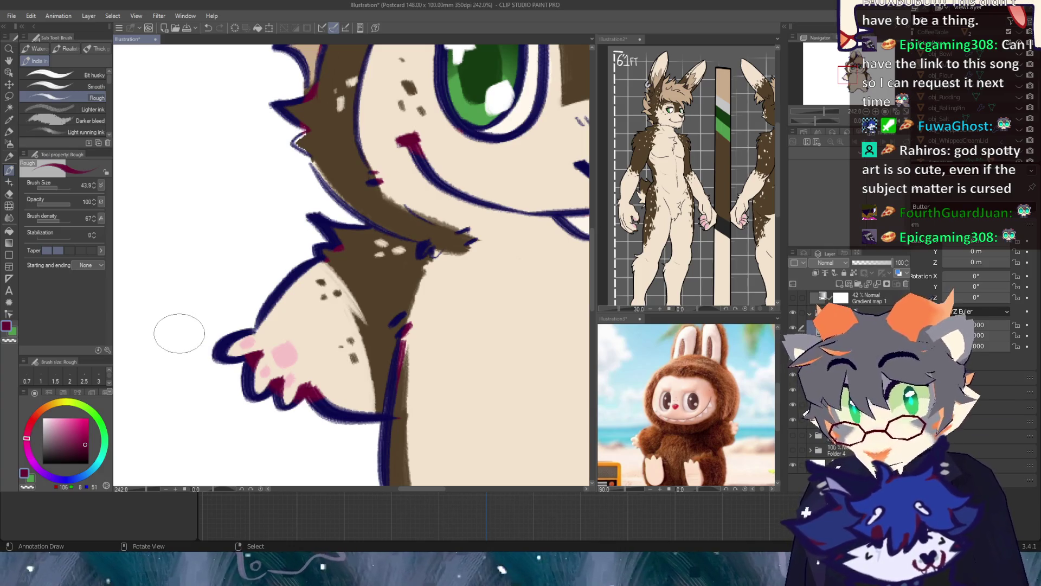
pyautogui.click(54, 188)
pyautogui.click(52, 187)
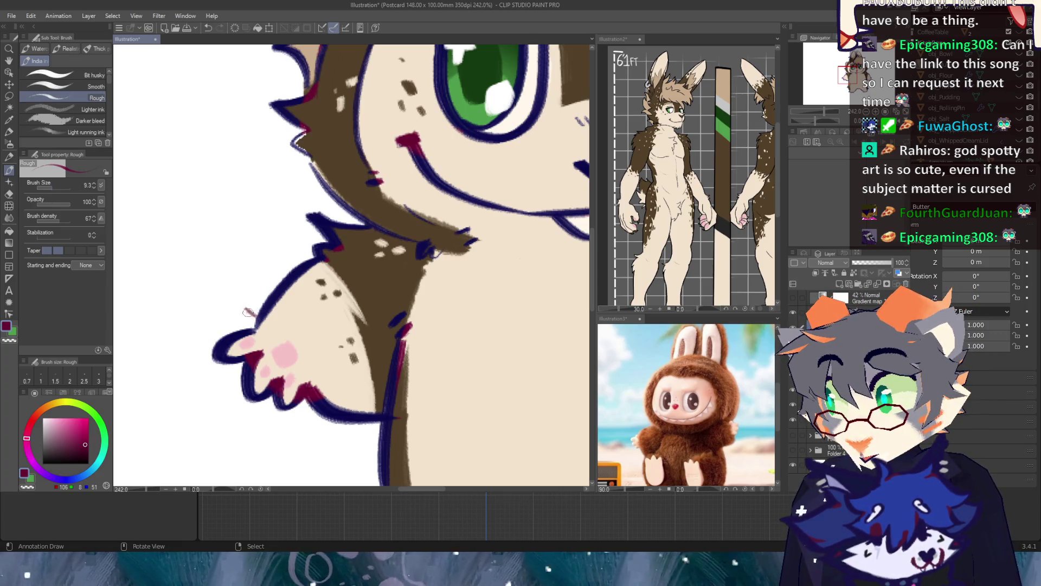
pyautogui.moveTo(261, 302); pyautogui.dragTo(269, 289)
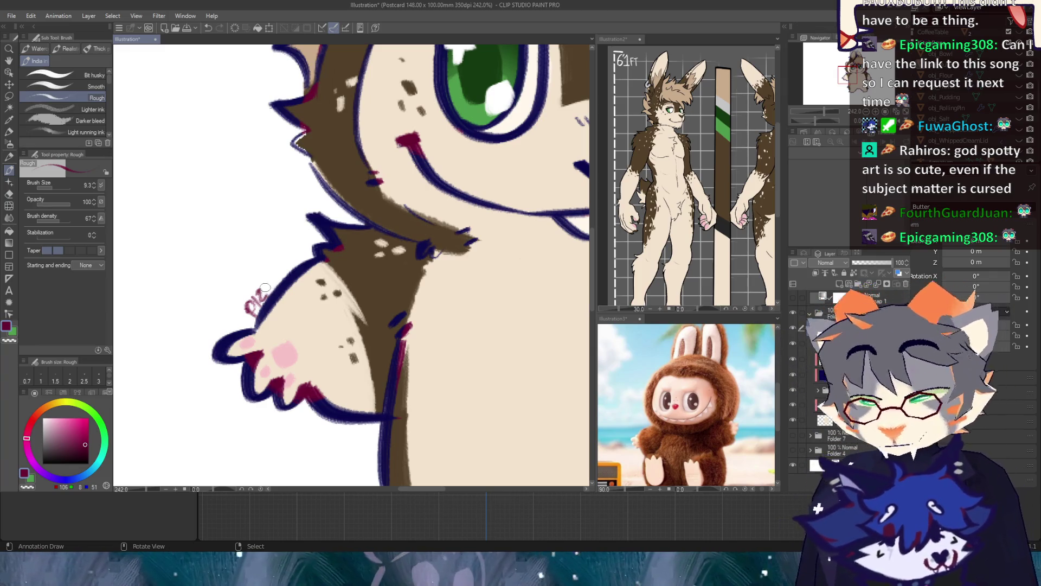
pyautogui.moveTo(275, 288); pyautogui.dragTo(282, 275)
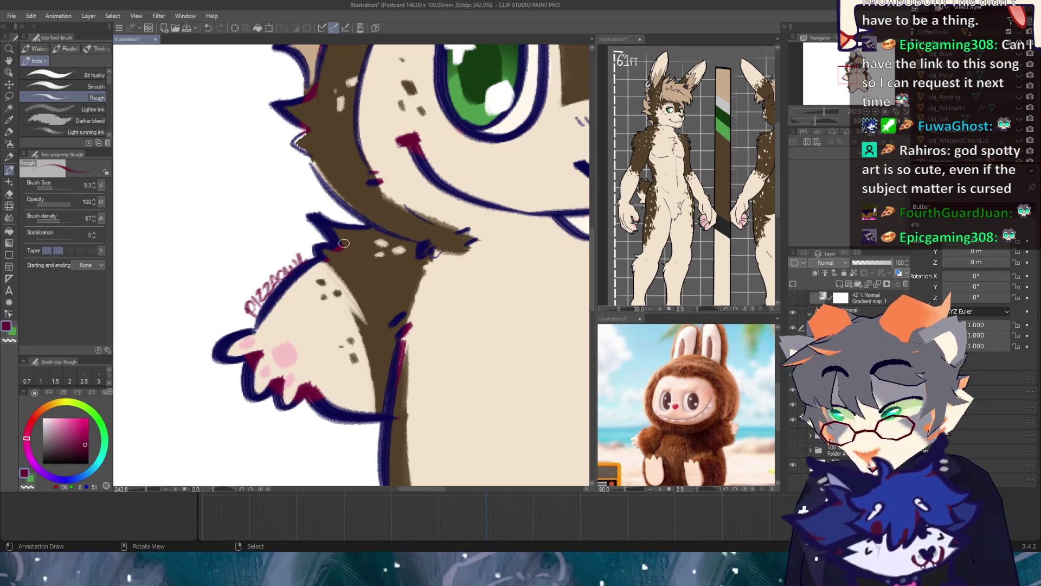
pyautogui.hotkey('ctrl', 'a')
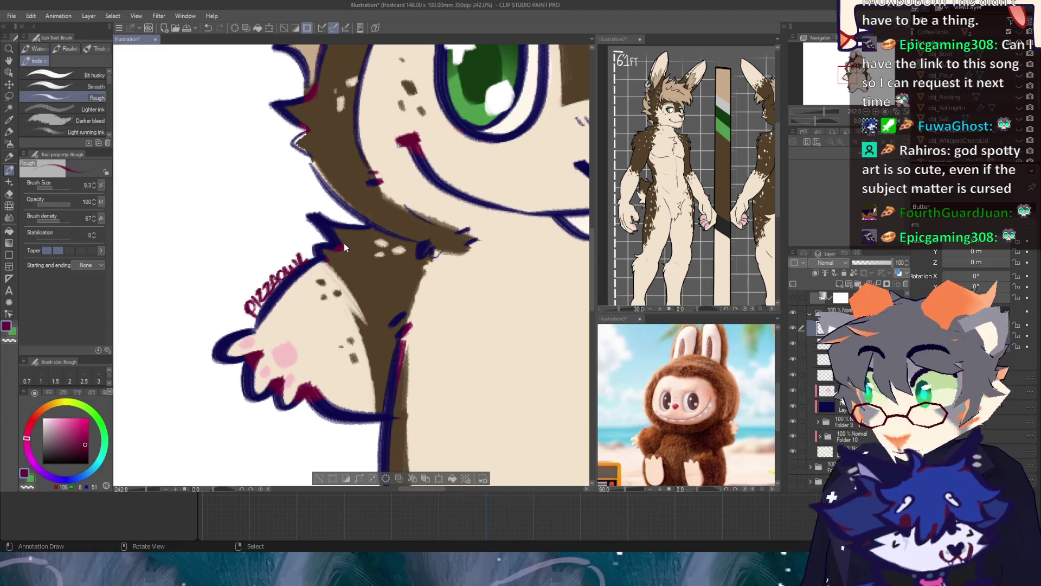
pyautogui.click(8, 61)
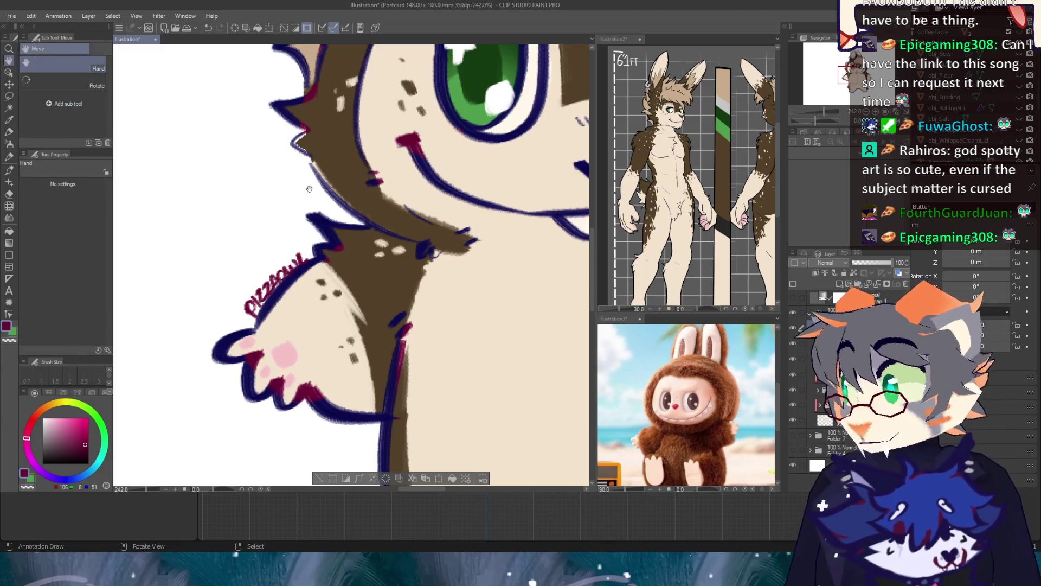
# Step: Zoom out and recenter the view on the whole bunny, then collapse Folder 8 in the layer list
pyautogui.scroll(-6, 391, 192)
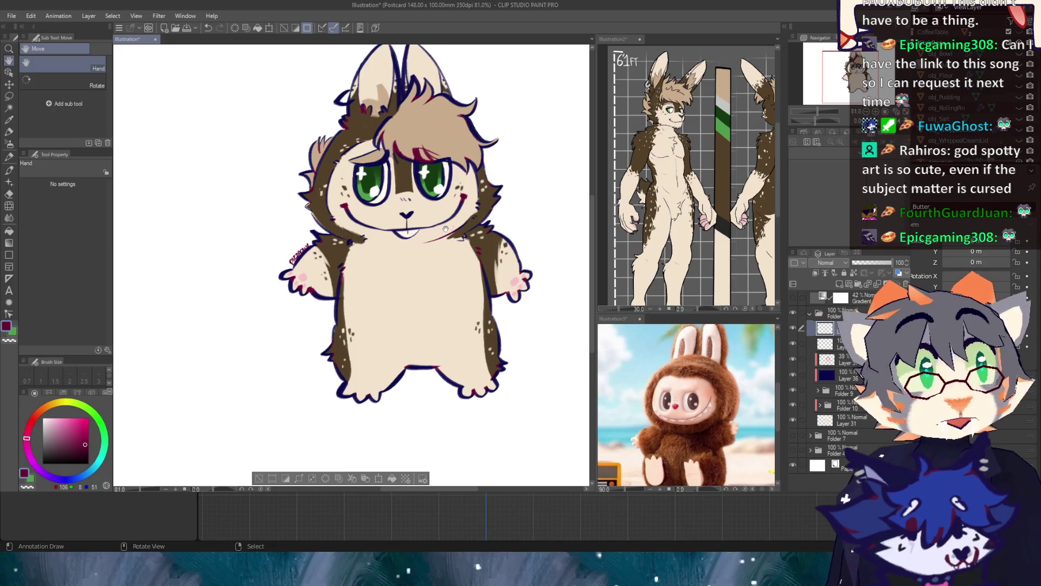
pyautogui.scroll(-1, 444, 230)
pyautogui.moveTo(450, 206)
pyautogui.mouseDown()
pyautogui.moveTo(397, 244)
pyautogui.moveTo(466, 218)
pyautogui.mouseUp()
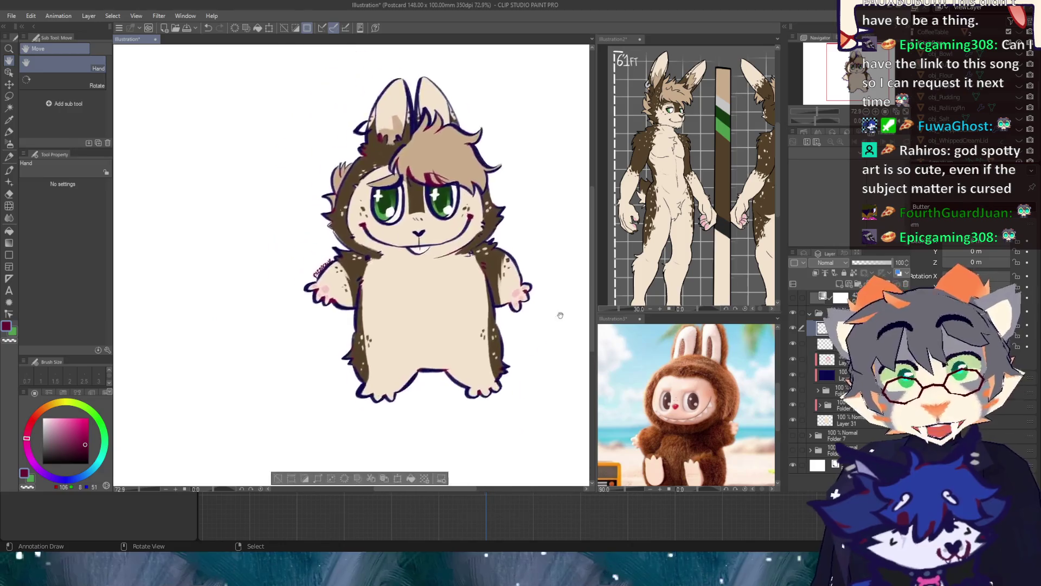
pyautogui.moveTo(554, 302)
pyautogui.mouseDown()
pyautogui.moveTo(533, 346)
pyautogui.moveTo(507, 332)
pyautogui.mouseUp()
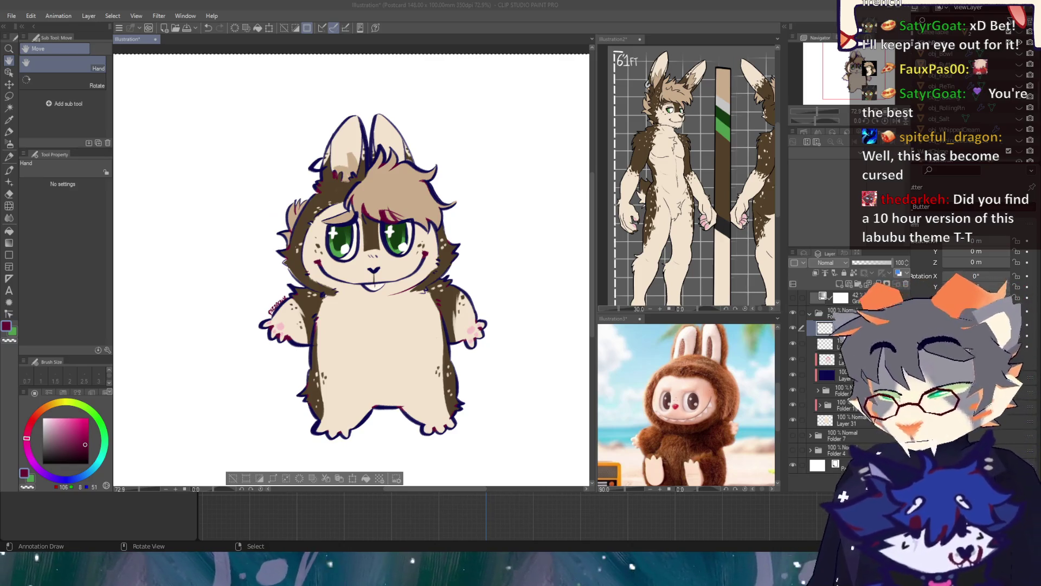
pyautogui.click(810, 313)
# Step: Hide the Paper layer and crop the canvas to an enlarged selection around the bunny
pyautogui.click(793, 357)
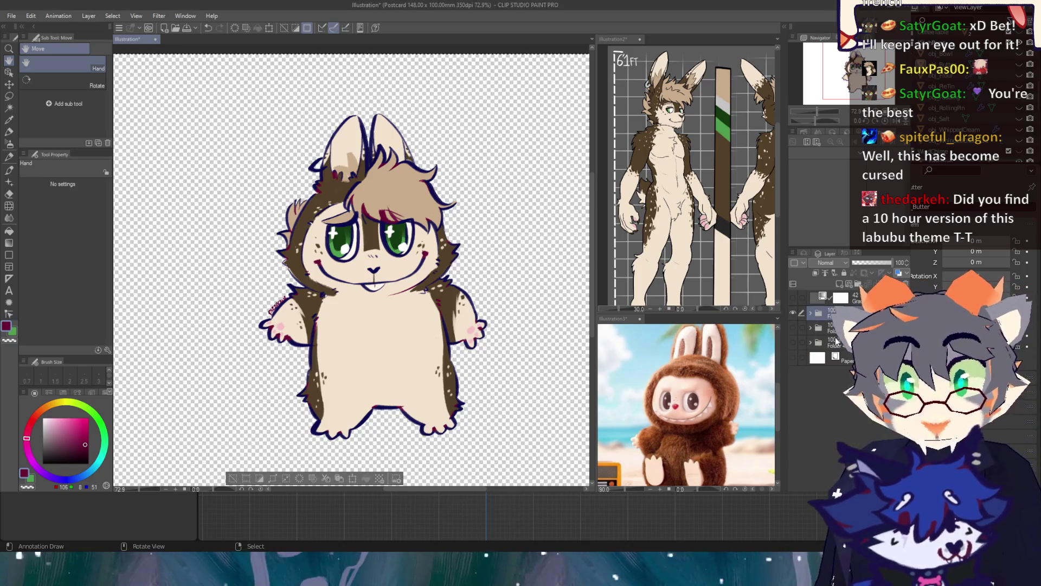
pyautogui.scroll(-1, 389, 236)
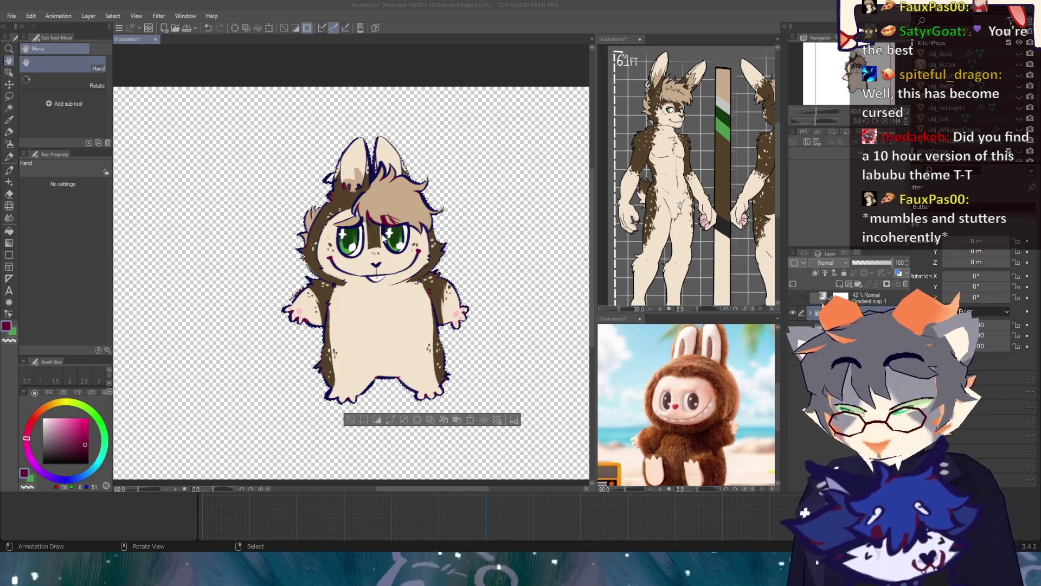
pyautogui.press('Return')
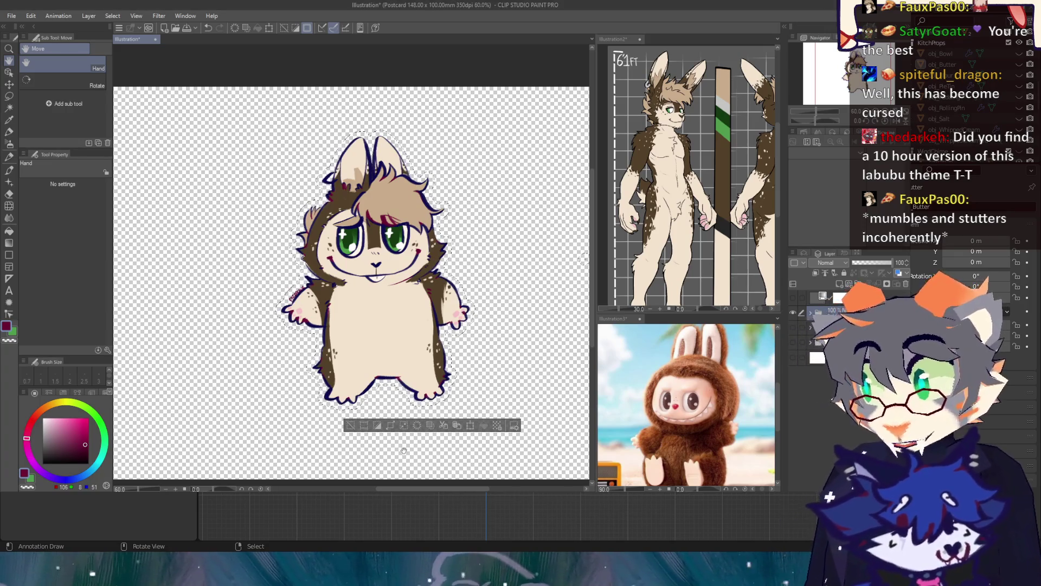
pyautogui.hotkey('ctrl', 'shift', 'x')
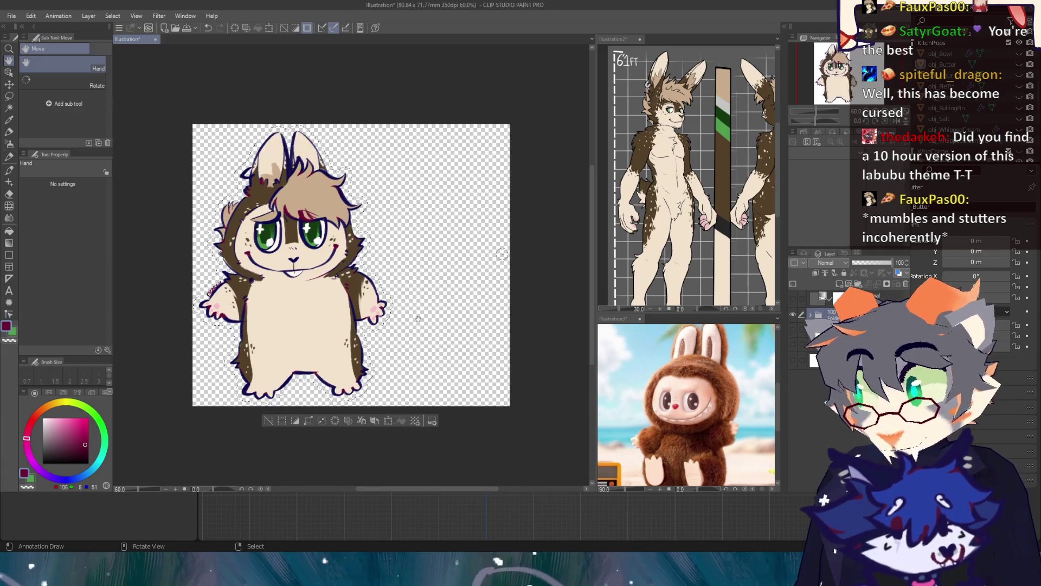
# Step: Crop again with a narrower rectangle to 51.09 x 71.77 mm, then clear the selection
pyautogui.press('m')
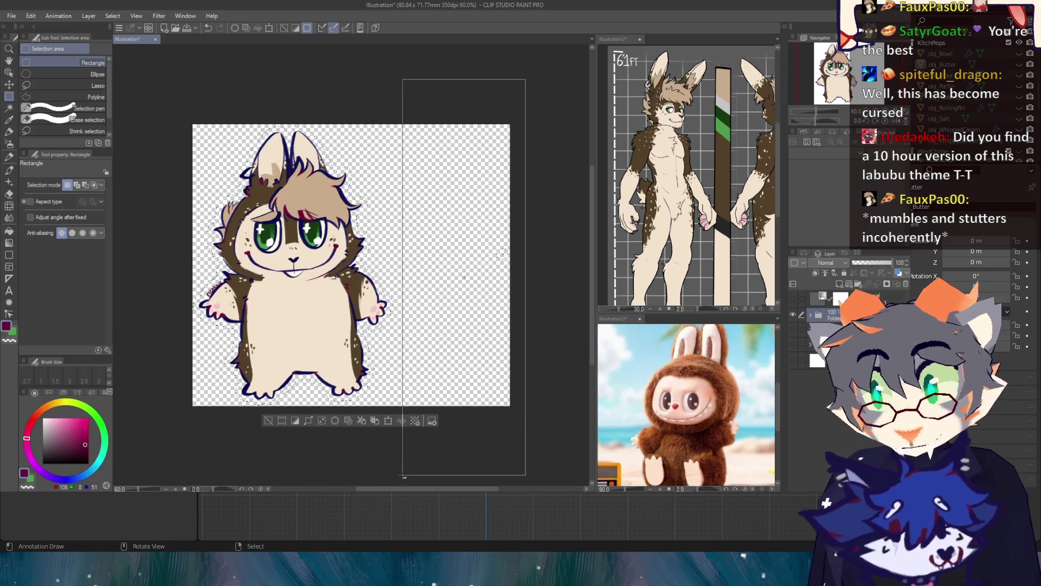
pyautogui.scroll(2, 501, 254)
pyautogui.scroll(2, 499, 251)
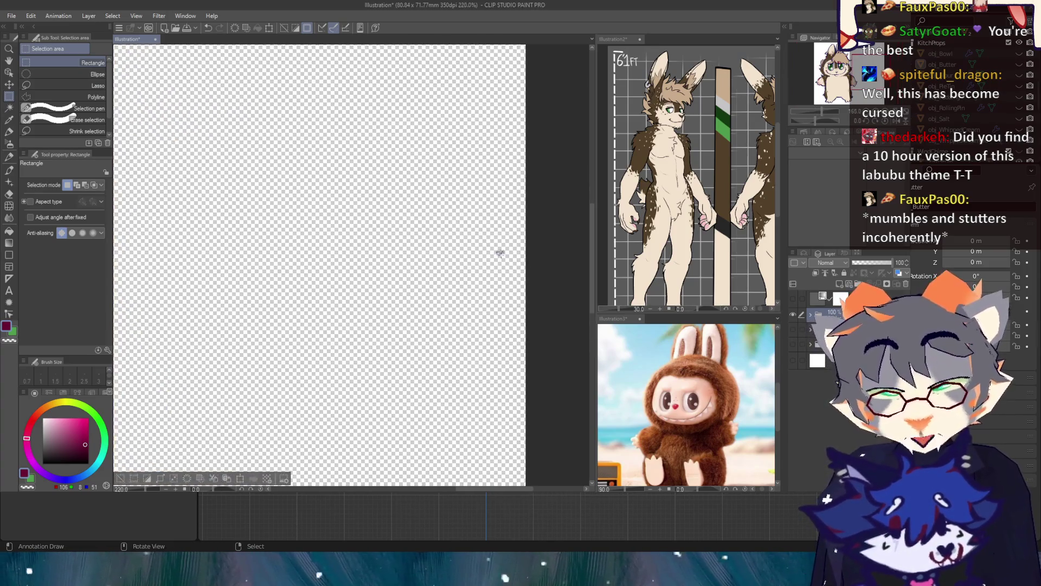
pyautogui.scroll(-4, 369, 245)
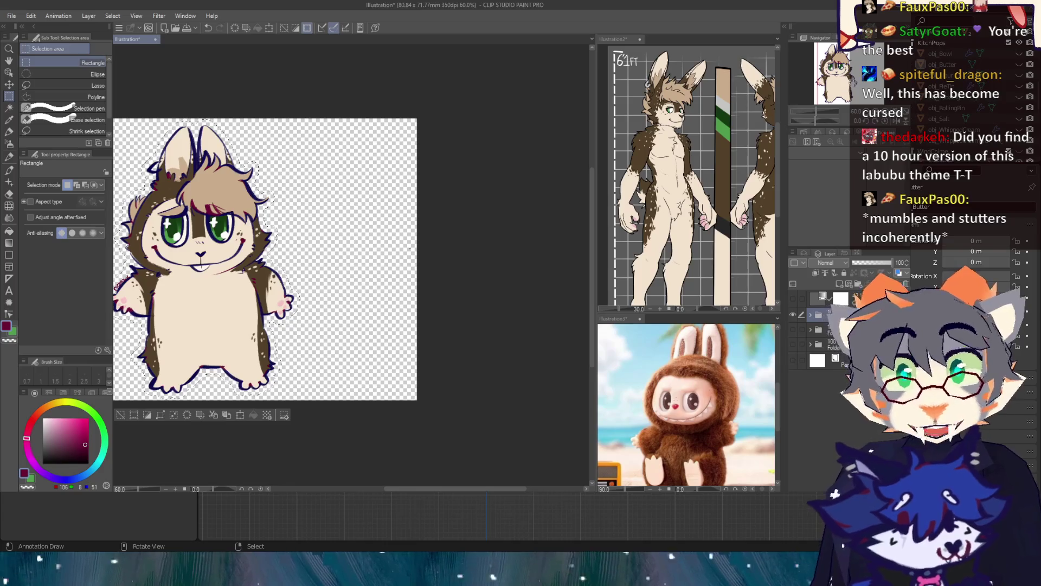
pyautogui.hscroll(-3, 334, 259)
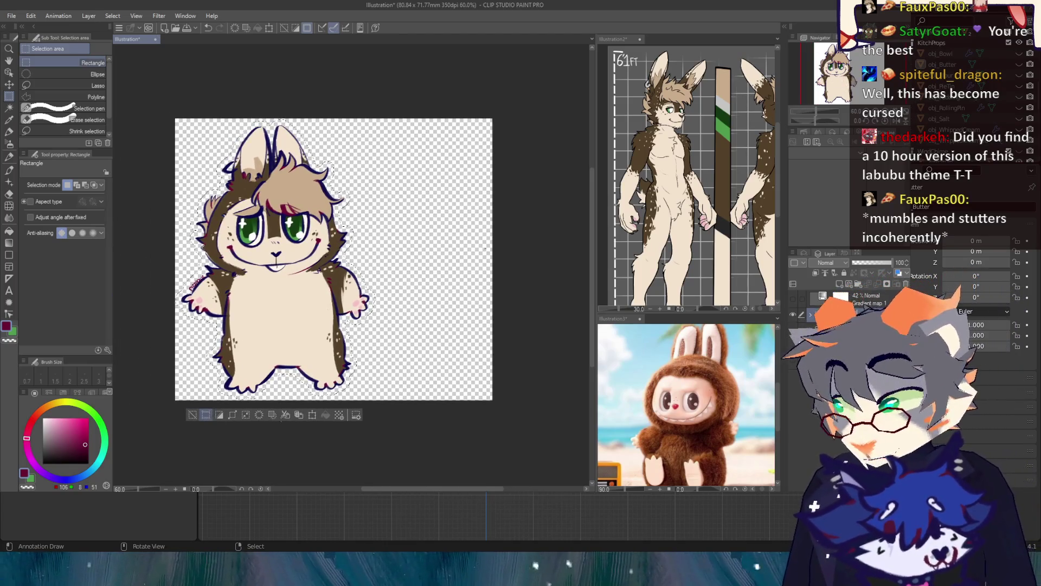
pyautogui.click(358, 426)
pyautogui.click(196, 188)
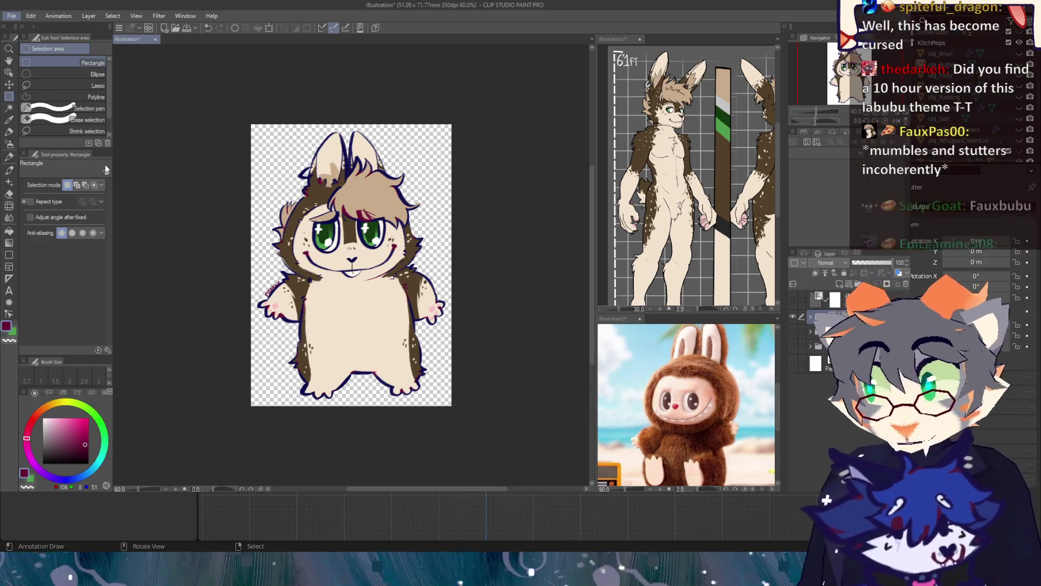
pyautogui.hotkey('alt', 'Tab')
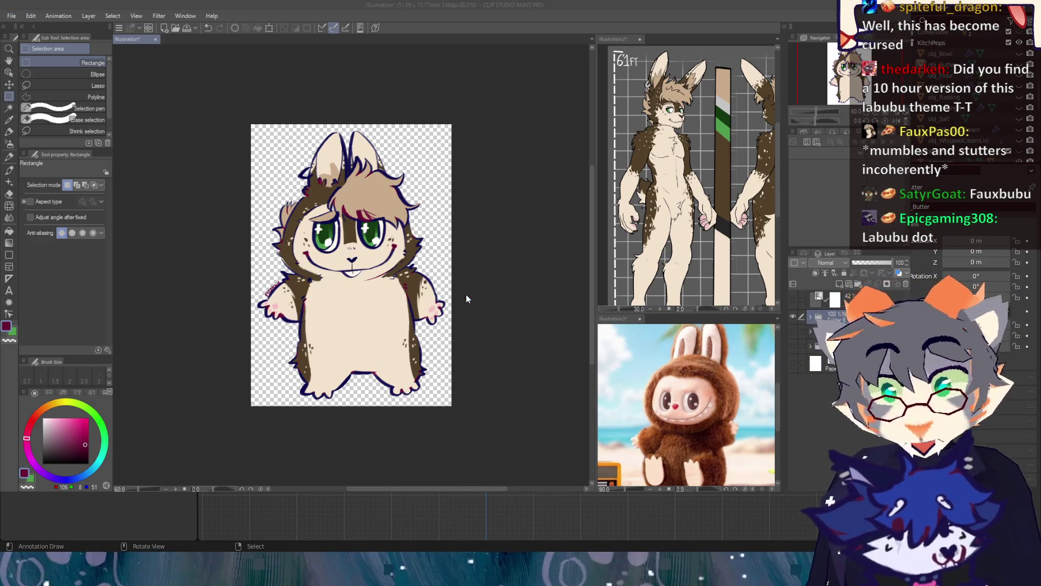